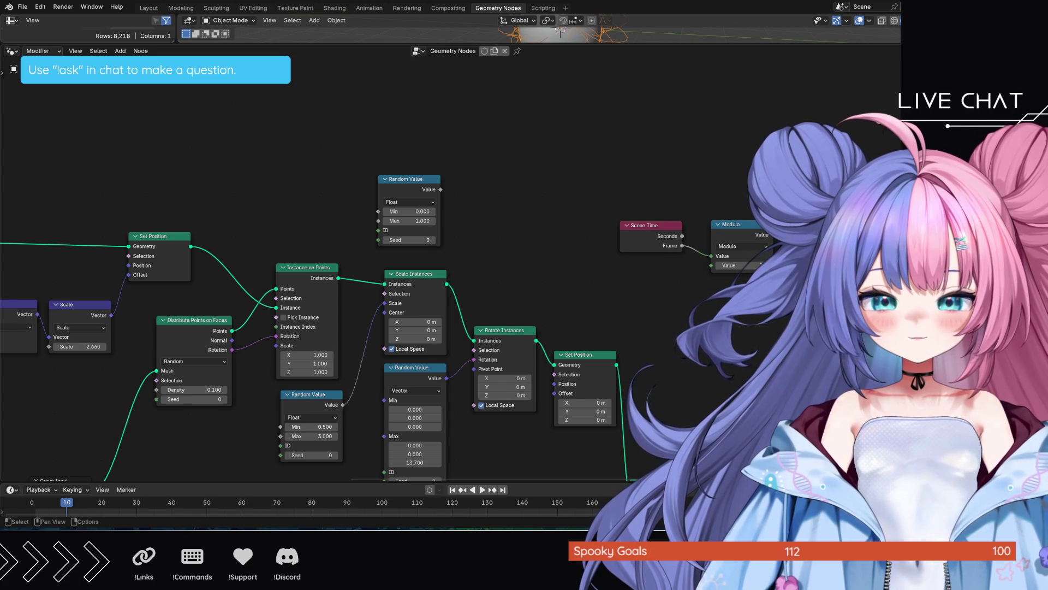
Step: Add an Index node via the 'index' search, placed just left of Distribute Points on Faces
{"action": "mouse_move", "coordinate": [298, 250]}
{"action": "middle_mouse_down"}
{"action": "mouse_move", "coordinate": [401, 204]}
{"action": "mouse_move", "coordinate": [590, 171]}
{"action": "mouse_move", "coordinate": [578, 173]}
{"action": "middle_mouse_up"}
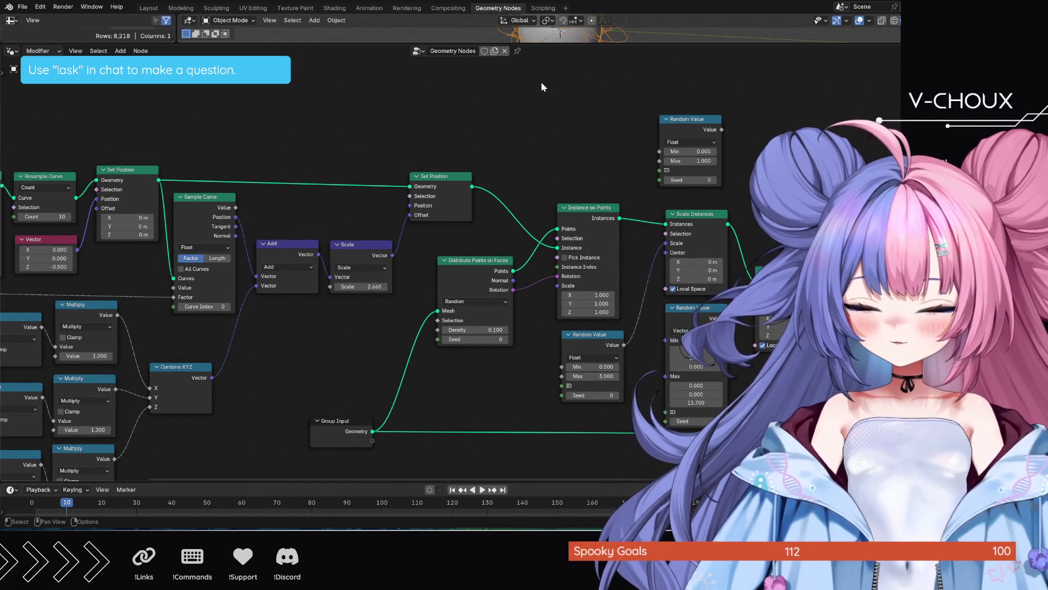
{"action": "key", "text": "shift+a"}
{"action": "type", "text": "in"}
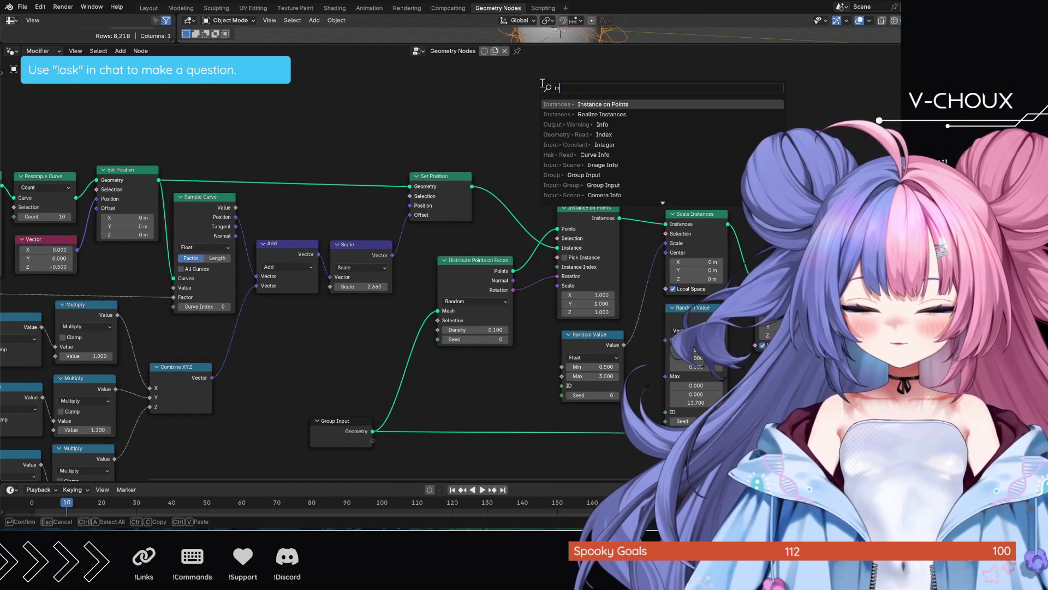
{"action": "type", "text": "dex"}
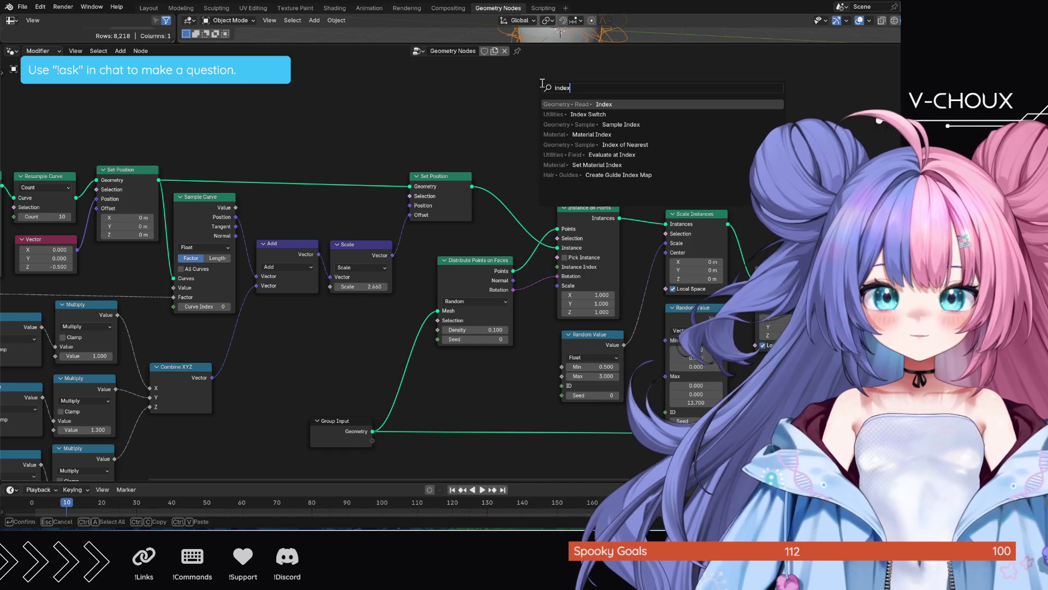
{"action": "key", "text": "Return"}
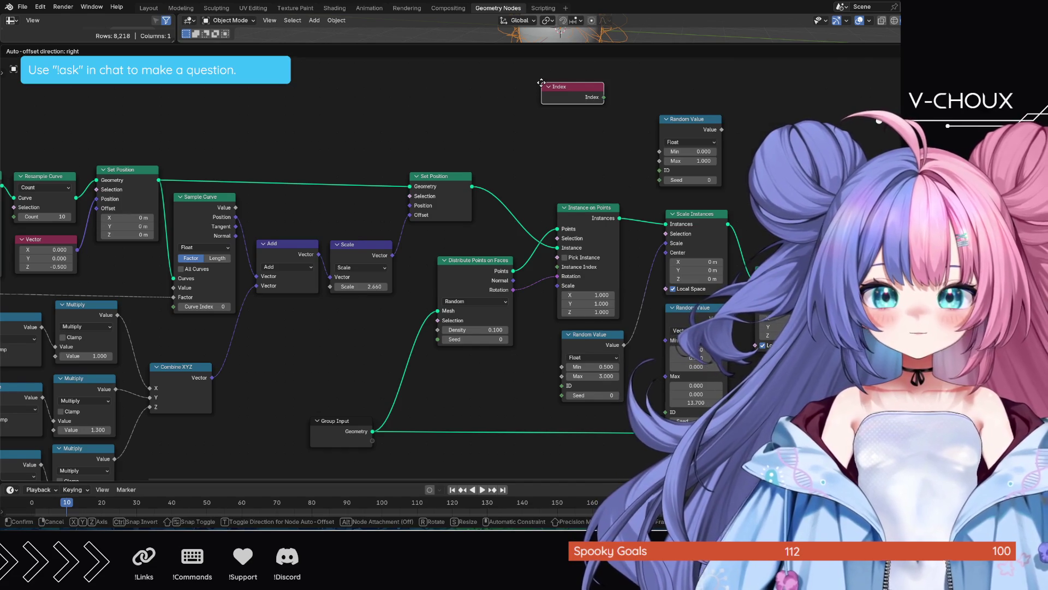
{"action": "left_click", "coordinate": [341, 314]}
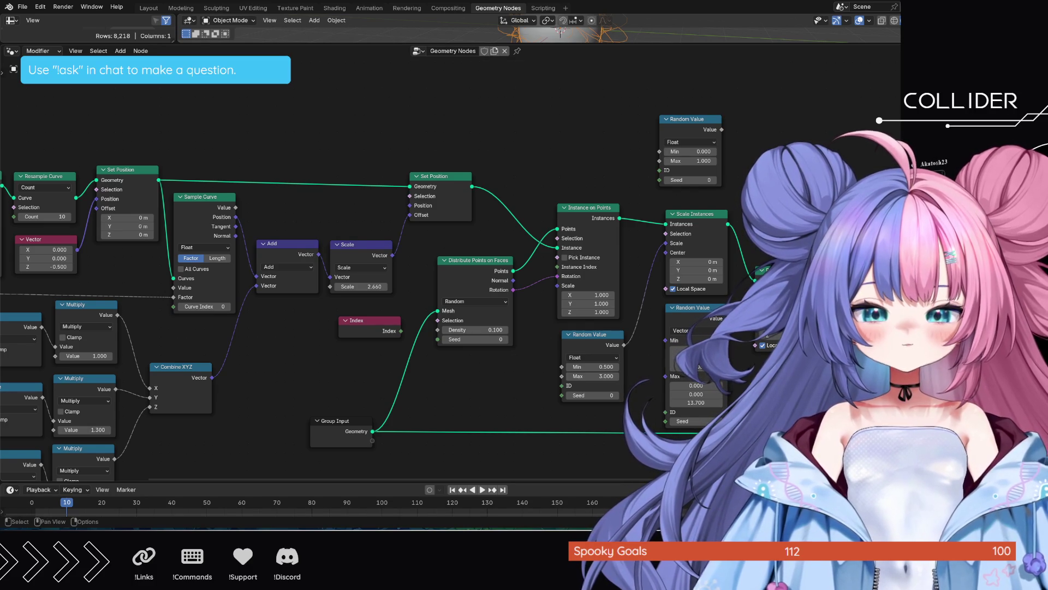
Step: Move the Index node down into an empty area of the node tree
{"action": "middle_click_drag", "start_coordinate": [512, 397], "coordinate": [506, 239]}
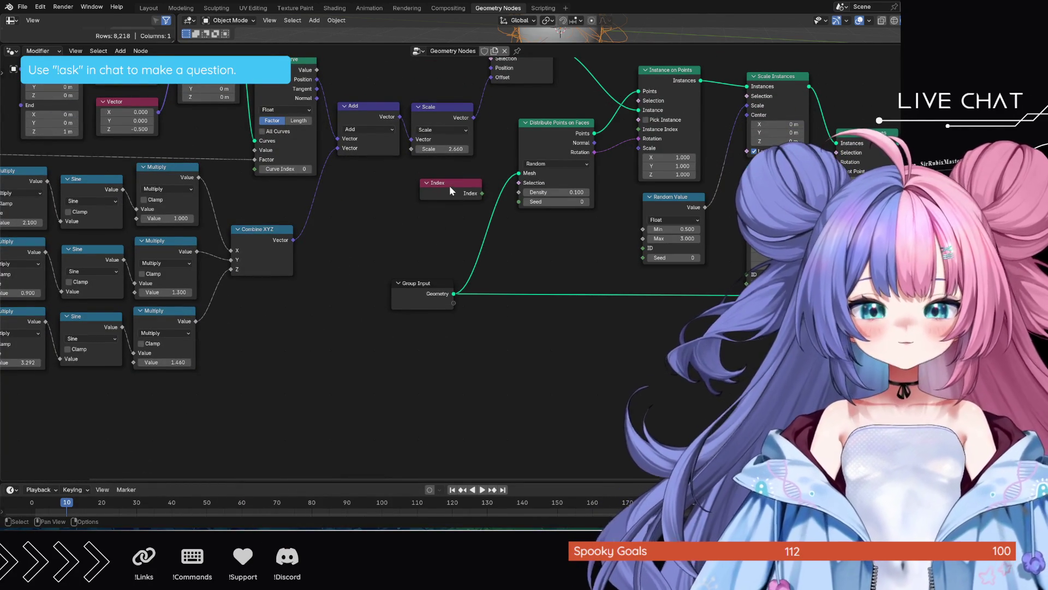
{"action": "left_click_drag", "start_coordinate": [450, 186], "coordinate": [289, 403]}
{"action": "middle_click_drag", "start_coordinate": [420, 357], "coordinate": [420, 267]}
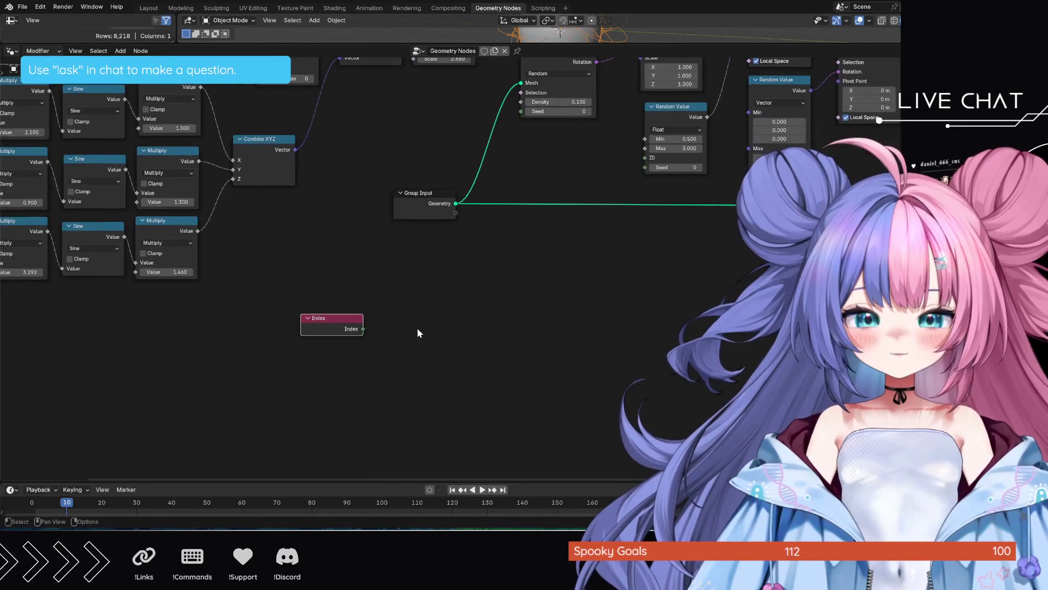
Step: Add a float Random Value node beside Index and wire Index into its ID socket
{"action": "key", "text": "shift+a"}
{"action": "type", "text": "ra"}
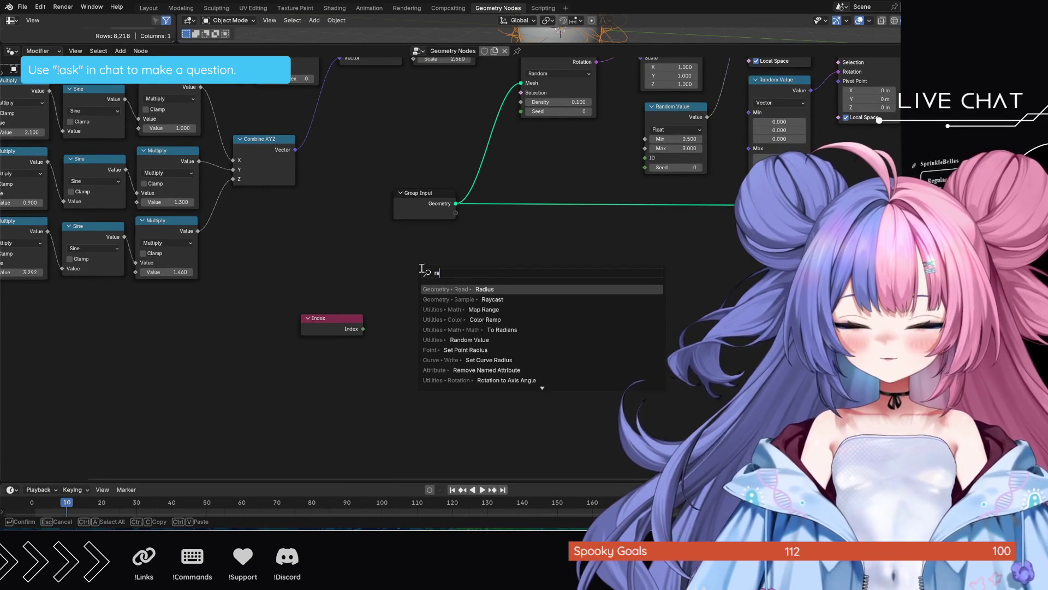
{"action": "type", "text": "ndom va"}
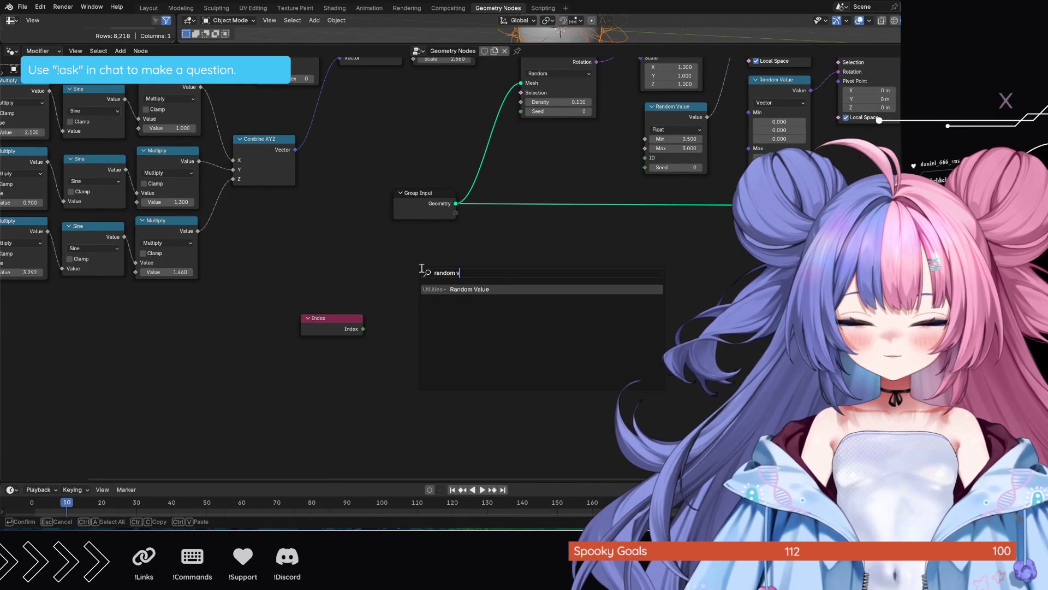
{"action": "key", "text": "Return"}
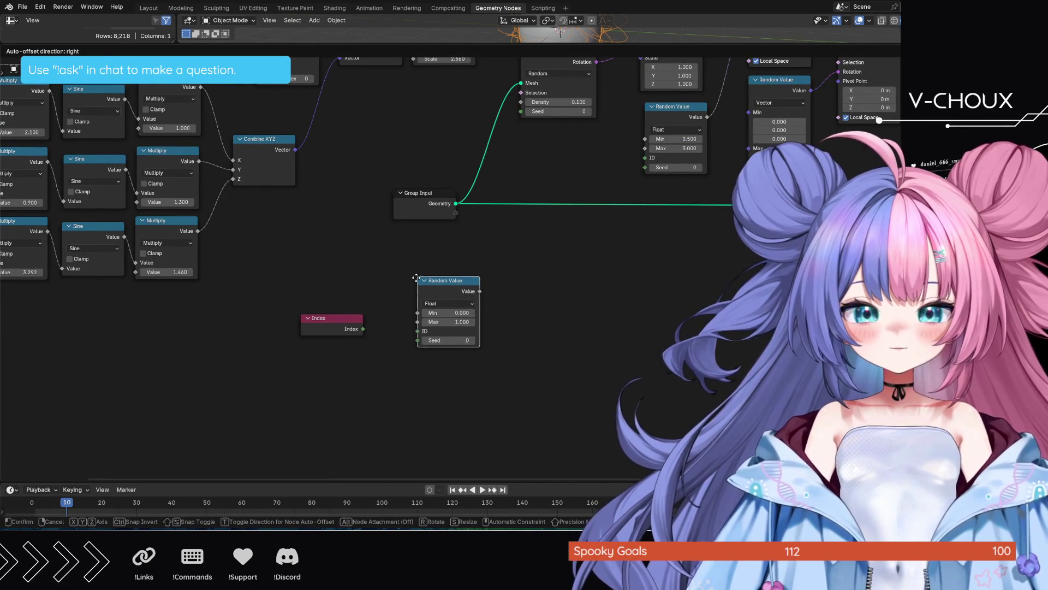
{"action": "left_click", "coordinate": [427, 319]}
{"action": "mouse_move", "coordinate": [363, 328]}
{"action": "left_mouse_down"}
{"action": "mouse_move", "coordinate": [392, 350]}
{"action": "mouse_move", "coordinate": [398, 339]}
{"action": "left_mouse_up"}
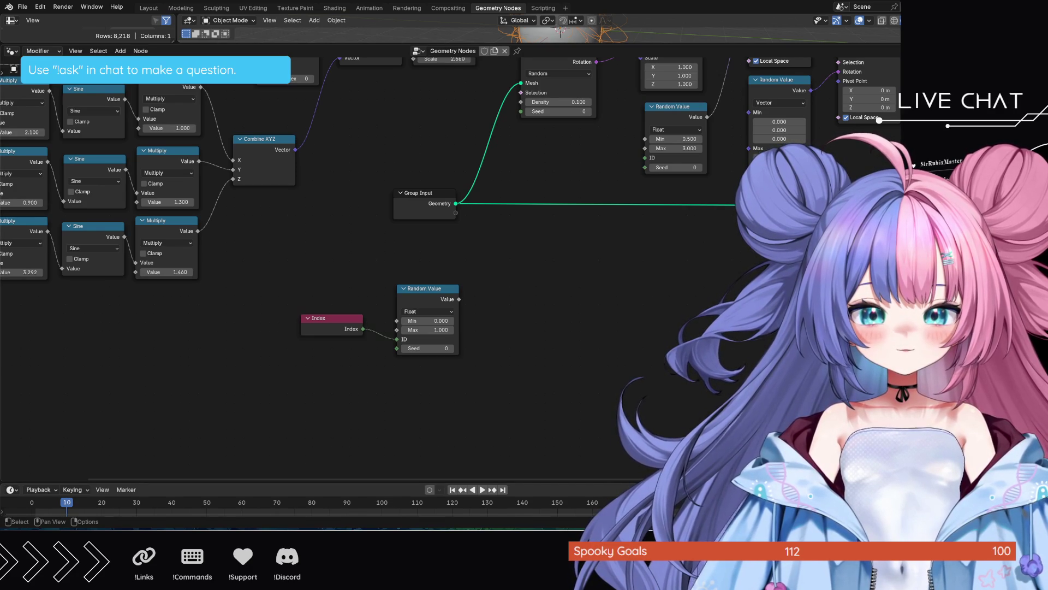
{"action": "scroll", "coordinate": [681, 312], "scroll_direction": "down", "scroll_amount": 3}
{"action": "scroll", "coordinate": [680, 313], "scroll_direction": "down", "scroll_amount": 2}
Step: Move the Index and Random Value pair up and right into the node tree
{"action": "left_click_drag", "start_coordinate": [393, 273], "coordinate": [489, 326]}
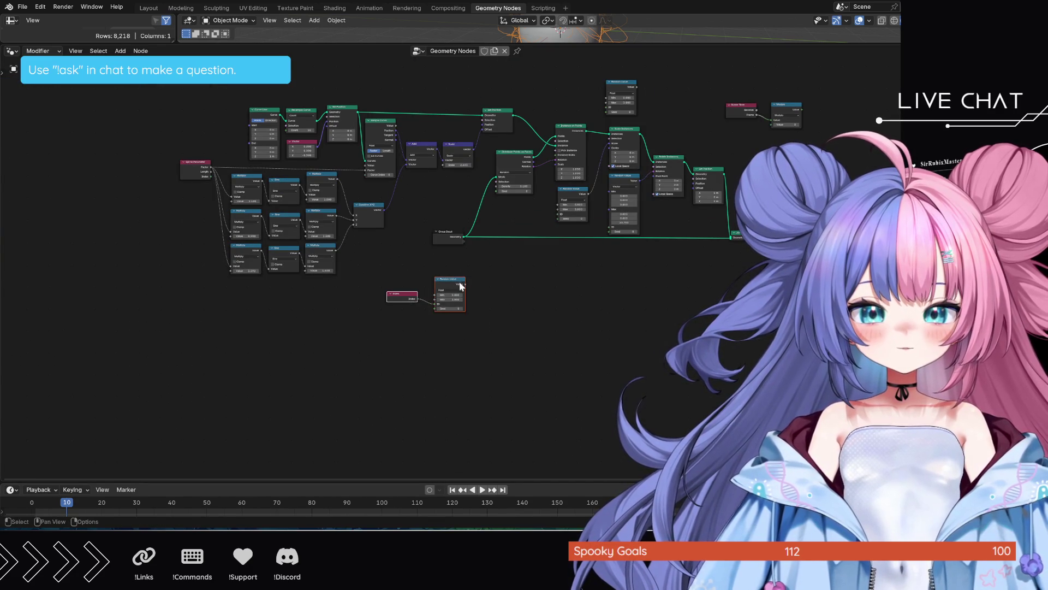
{"action": "key", "text": "g"}
{"action": "left_click", "coordinate": [611, 145]}
{"action": "scroll", "coordinate": [731, 134], "scroll_direction": "up", "scroll_amount": 2}
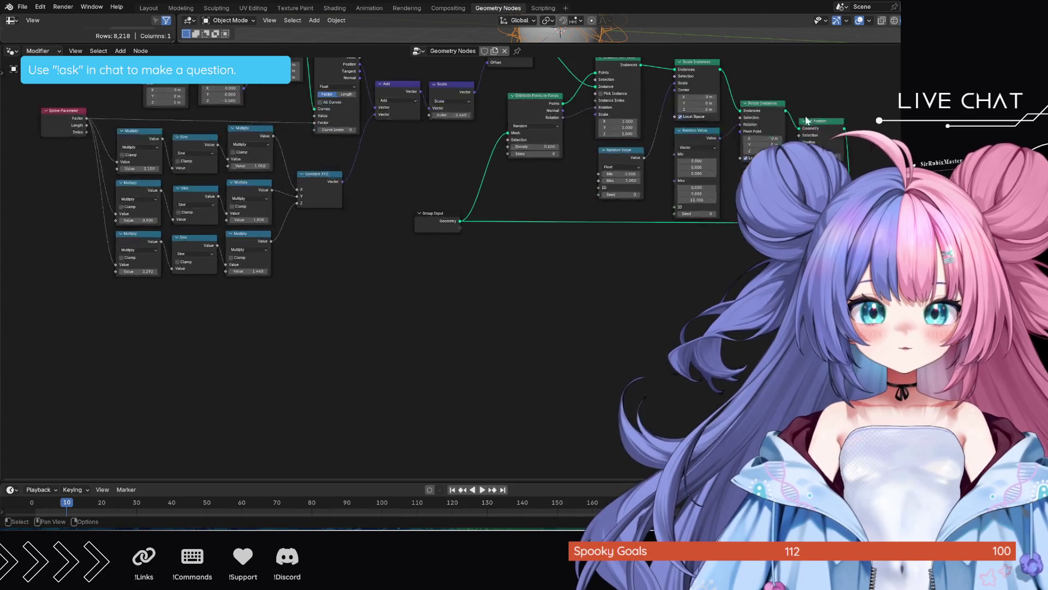
{"action": "scroll", "coordinate": [774, 133], "scroll_direction": "up", "scroll_amount": 2}
{"action": "scroll", "coordinate": [774, 133], "scroll_direction": "up", "scroll_amount": 3}
{"action": "middle_click_drag", "start_coordinate": [426, 421], "coordinate": [458, 236]}
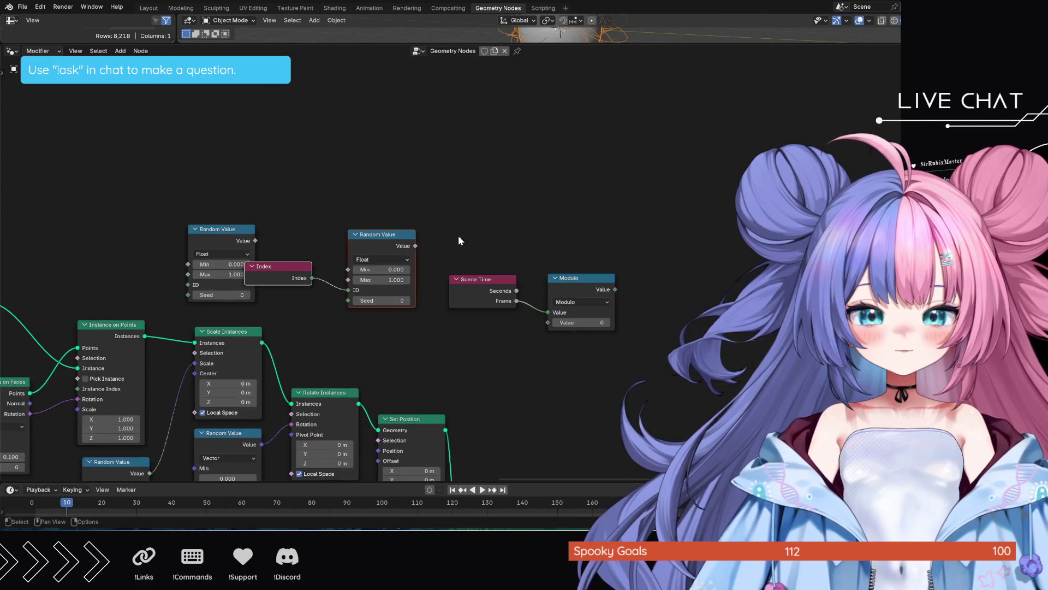
{"action": "left_click_drag", "start_coordinate": [376, 236], "coordinate": [449, 169]}
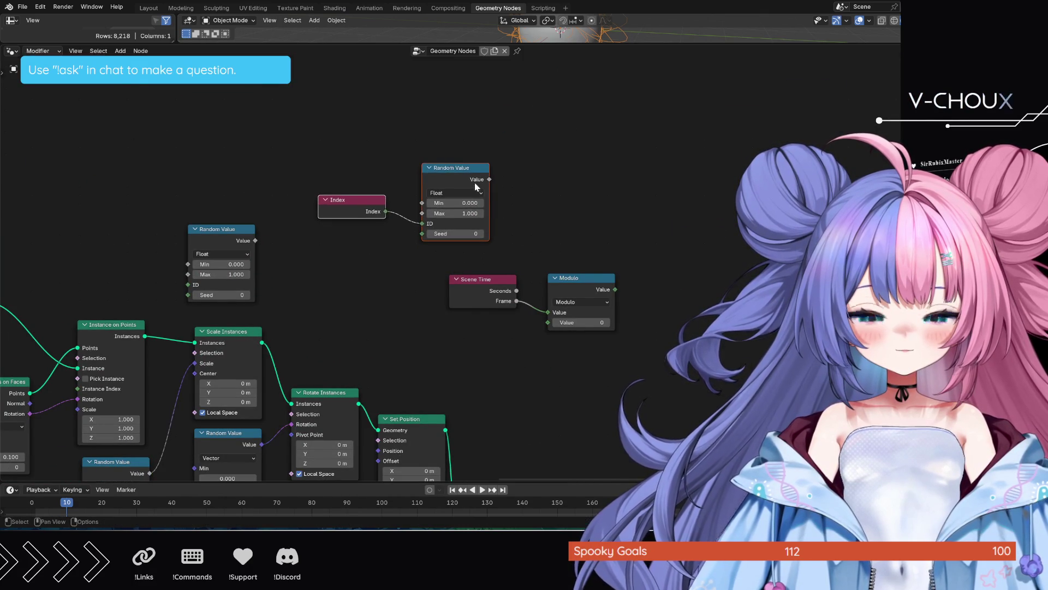
Step: Shift the Scene Time and Modulo nodes further right, keeping Frame feeding Modulo's Value
{"action": "left_click_drag", "start_coordinate": [506, 268], "coordinate": [600, 289]}
{"action": "left_click", "coordinate": [693, 175]}
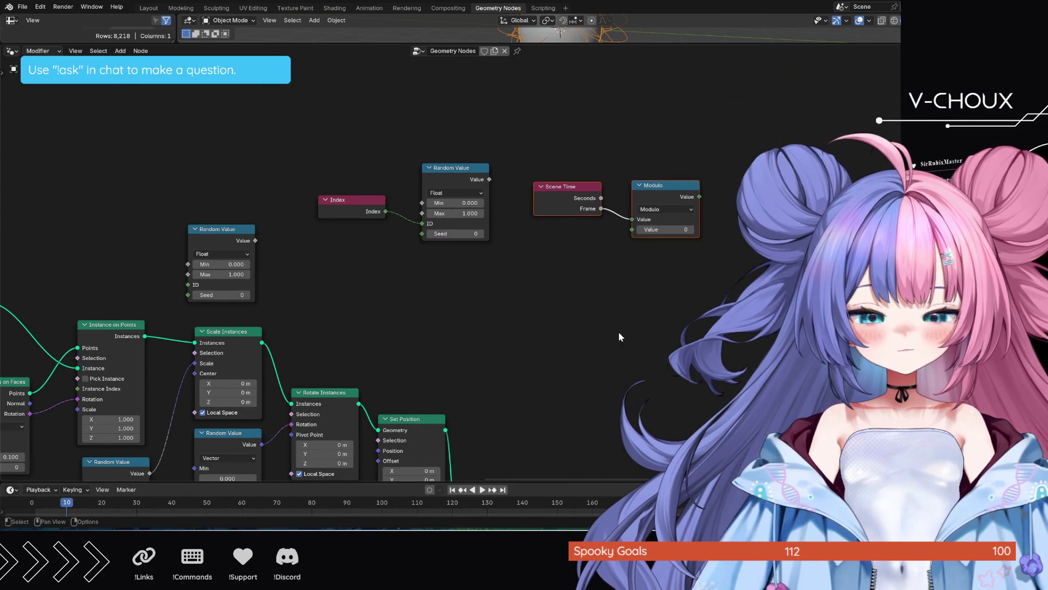
{"action": "middle_click_drag", "start_coordinate": [573, 286], "coordinate": [525, 319]}
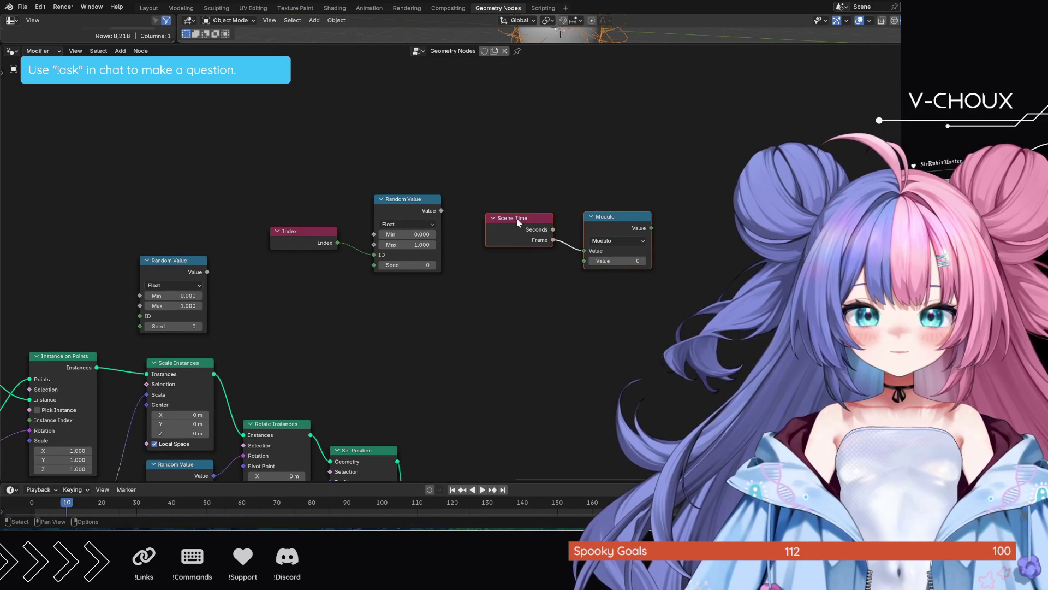
{"action": "left_click_drag", "start_coordinate": [516, 221], "coordinate": [404, 150]}
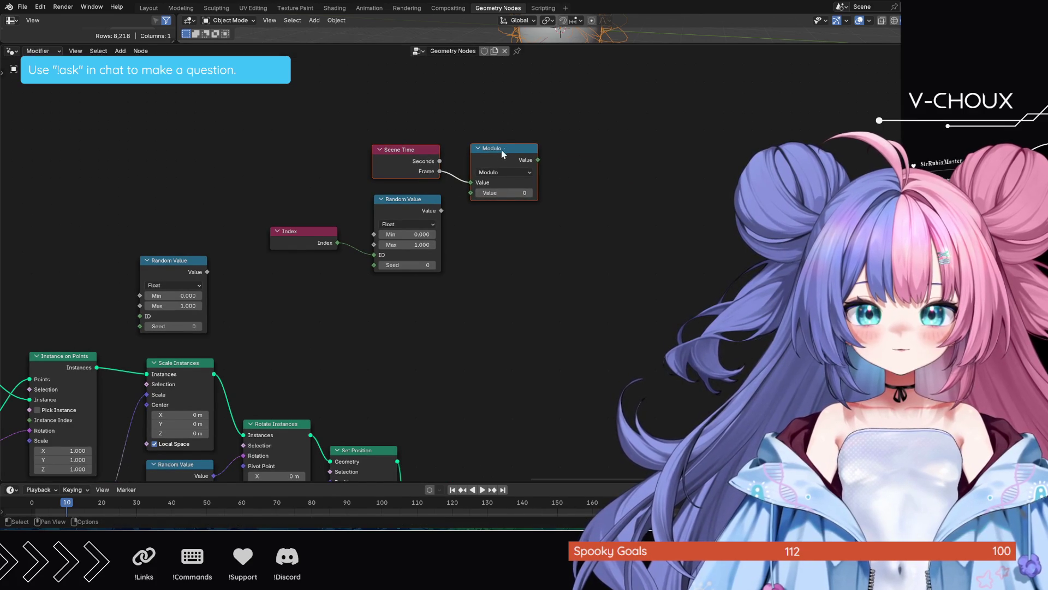
{"action": "key", "text": "g"}
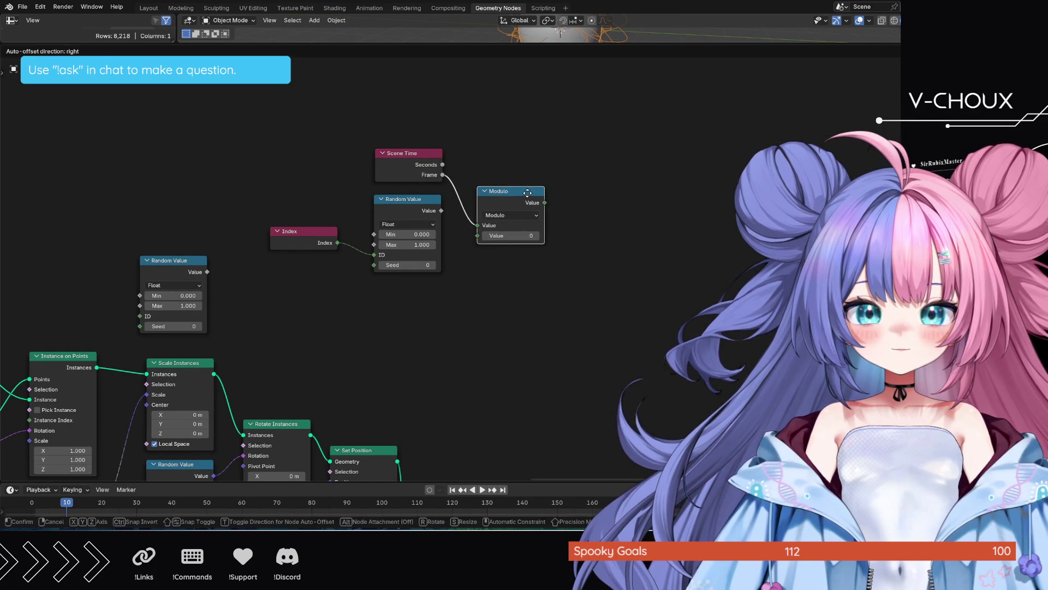
{"action": "left_click", "coordinate": [528, 193]}
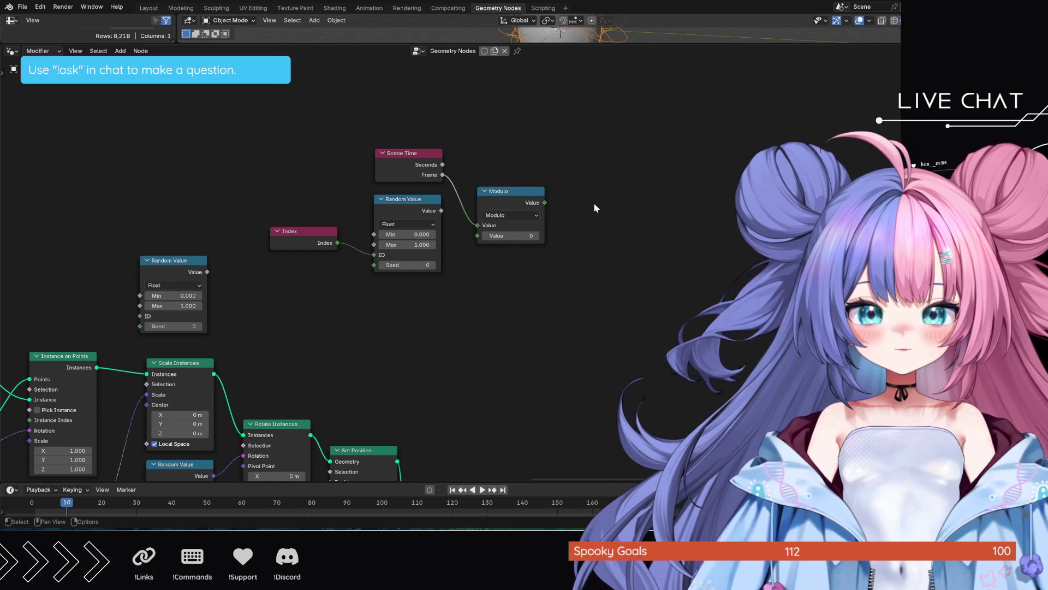
Step: Tuck Modulo right beside Scene Time and nudge the pair up-right together
{"action": "left_click_drag", "start_coordinate": [596, 203], "coordinate": [455, 139]}
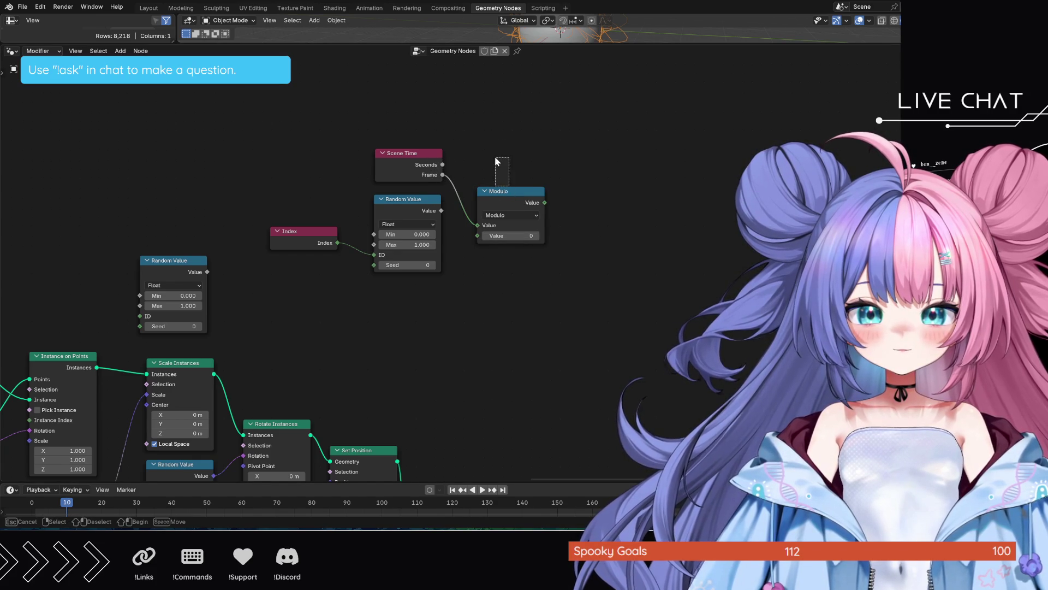
{"action": "left_click_drag", "start_coordinate": [509, 191], "coordinate": [487, 154]}
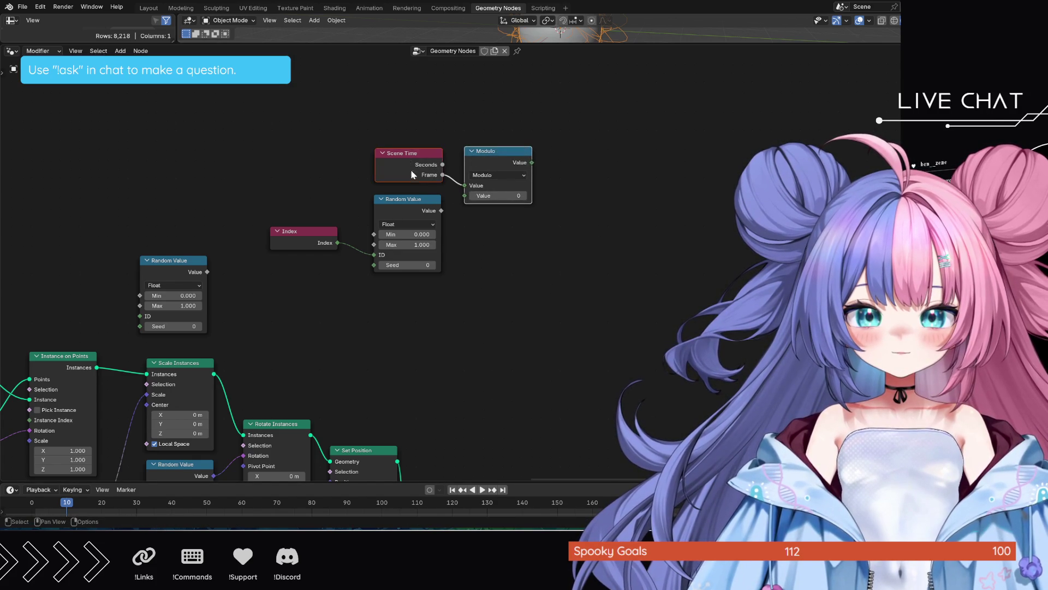
{"action": "left_click_drag", "start_coordinate": [410, 156], "coordinate": [522, 137], "text": "shift"}
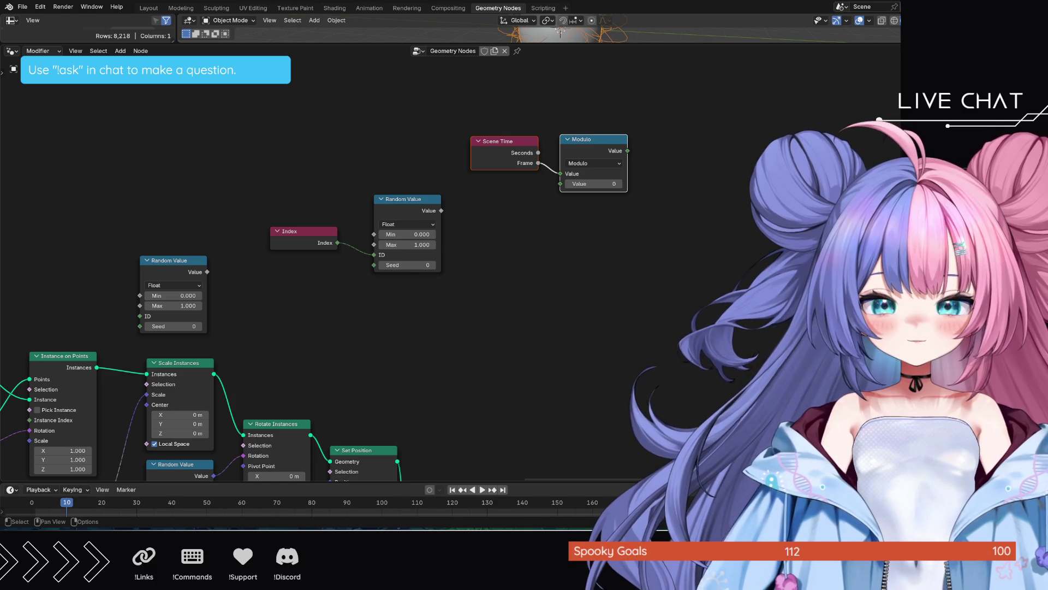
Step: Add an unwired float Greater Than compare node to the right of Modulo
{"action": "key", "text": "alt+a"}
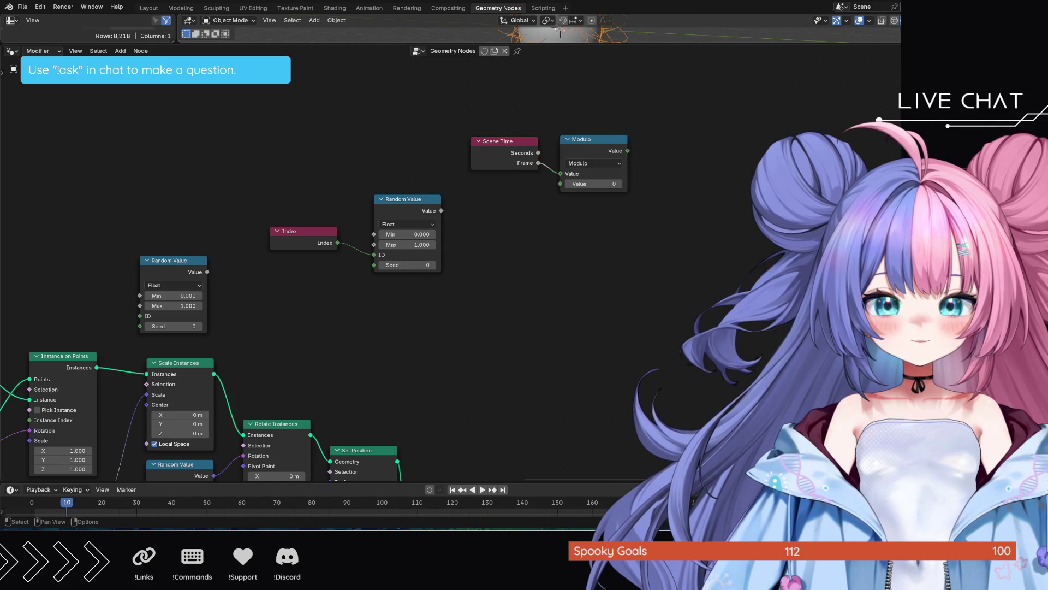
{"action": "key", "text": "shift+a"}
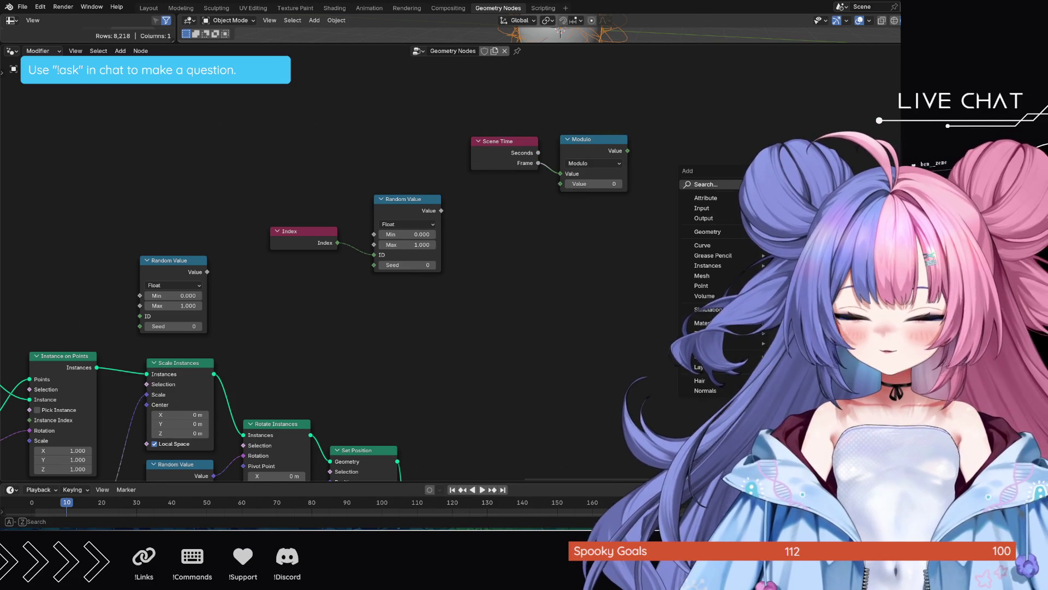
{"action": "left_click", "coordinate": [713, 184]}
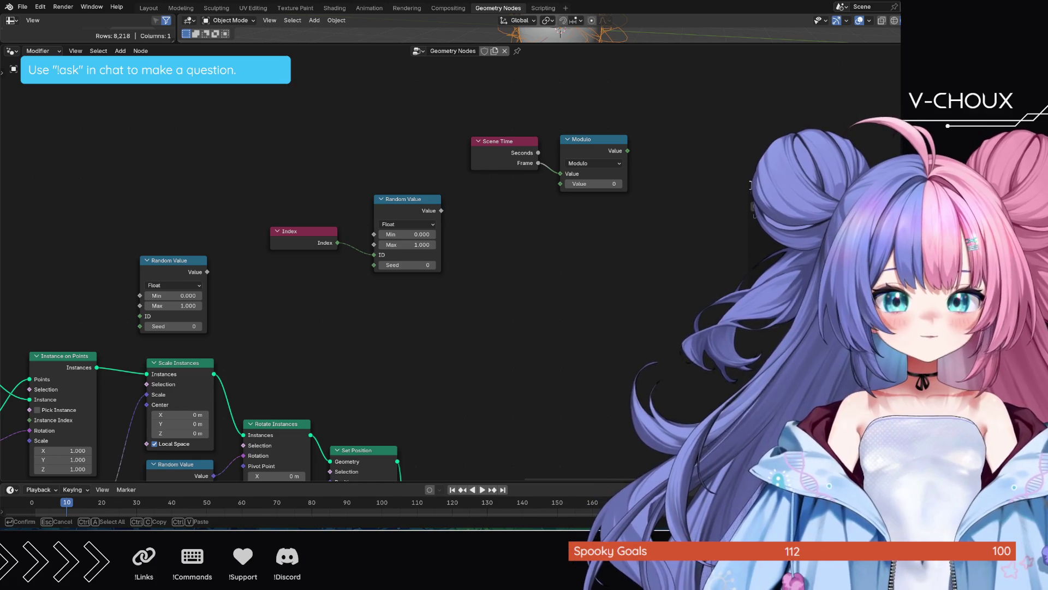
{"action": "key", "text": "Return"}
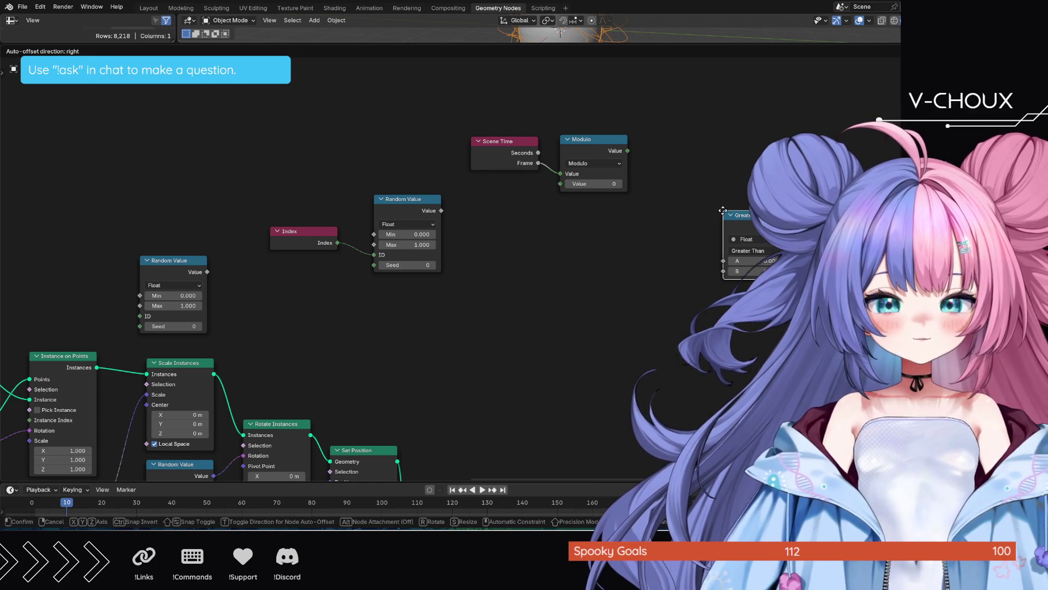
{"action": "left_click", "coordinate": [662, 198]}
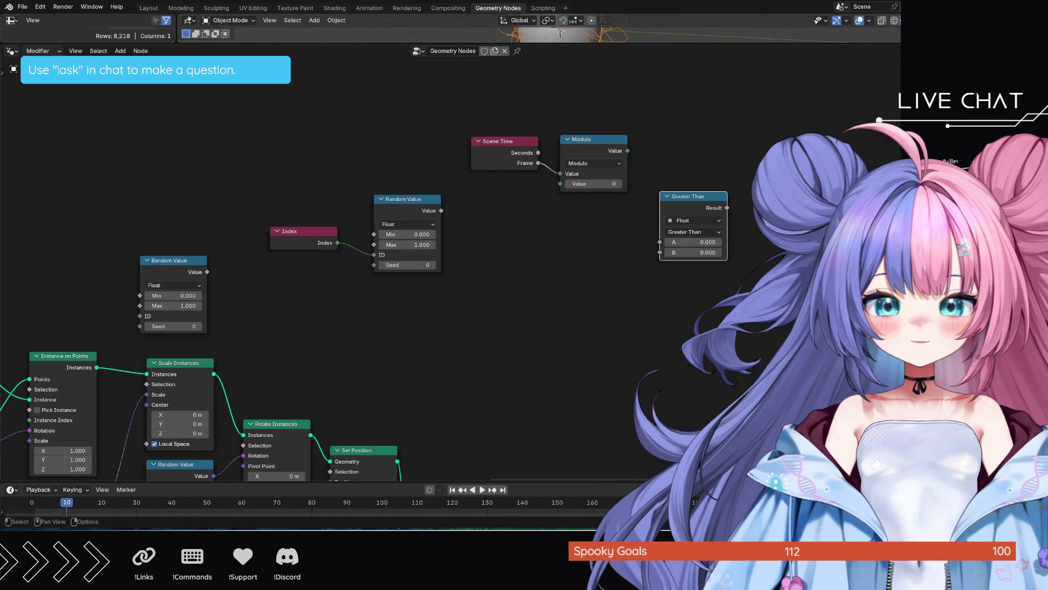
{"action": "left_click", "coordinate": [709, 224]}
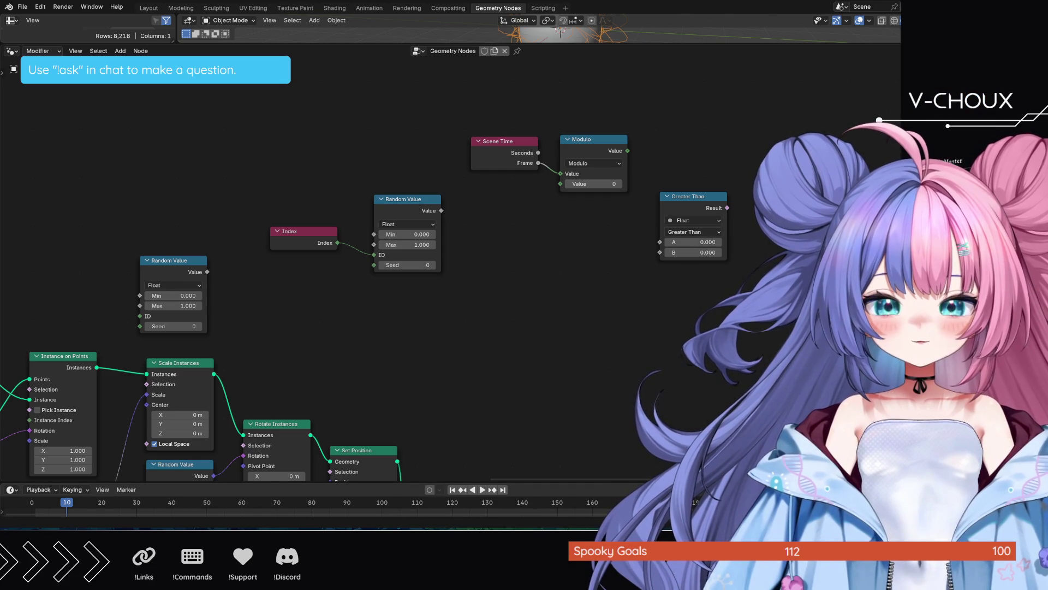
Step: Wire Modulo's Value into Greater Than A and Random Value's Value into B
{"action": "left_click", "coordinate": [604, 143]}
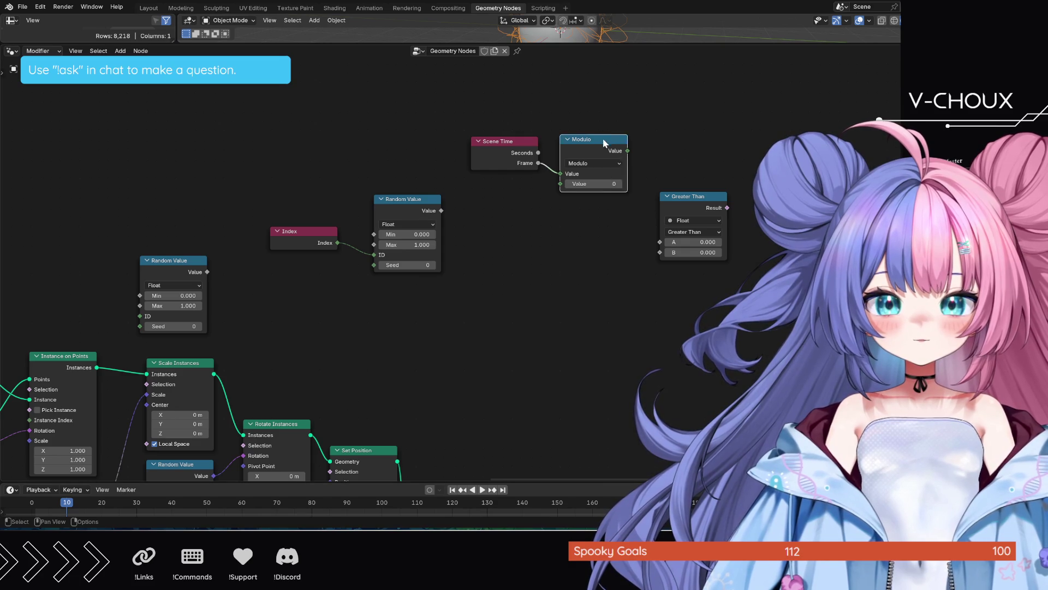
{"action": "mouse_move", "coordinate": [604, 143]}
{"action": "left_mouse_down"}
{"action": "mouse_move", "coordinate": [581, 161]}
{"action": "mouse_move", "coordinate": [660, 242]}
{"action": "left_mouse_up"}
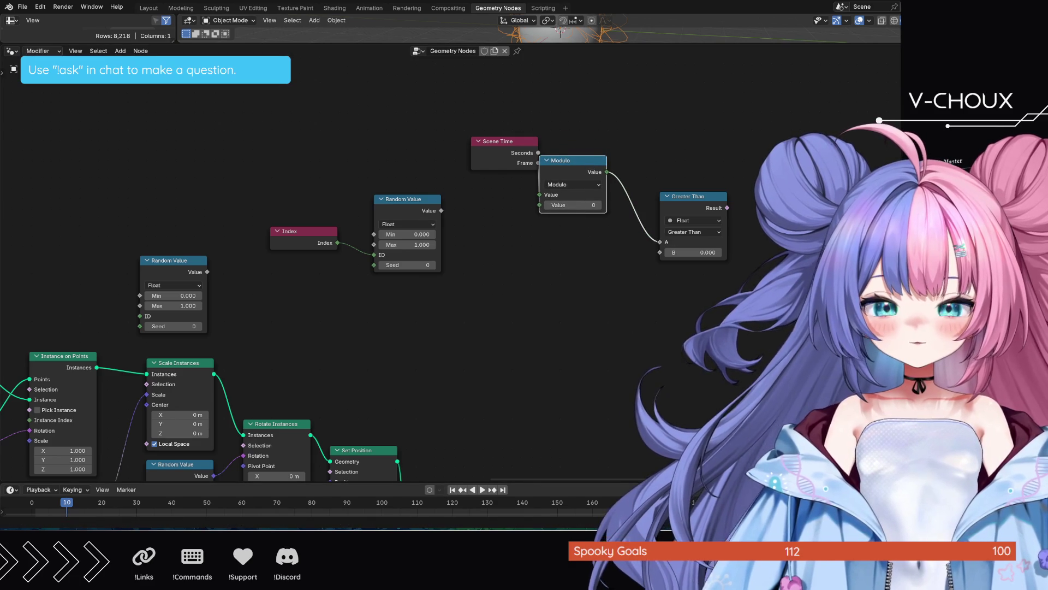
{"action": "left_click", "coordinate": [579, 254]}
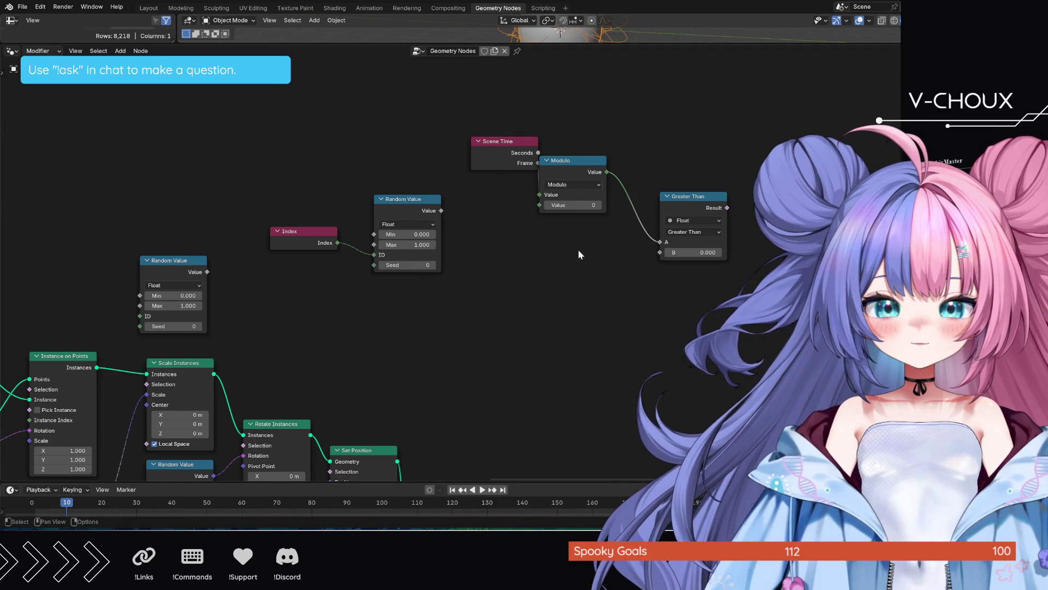
{"action": "left_click_drag", "start_coordinate": [441, 210], "coordinate": [660, 252]}
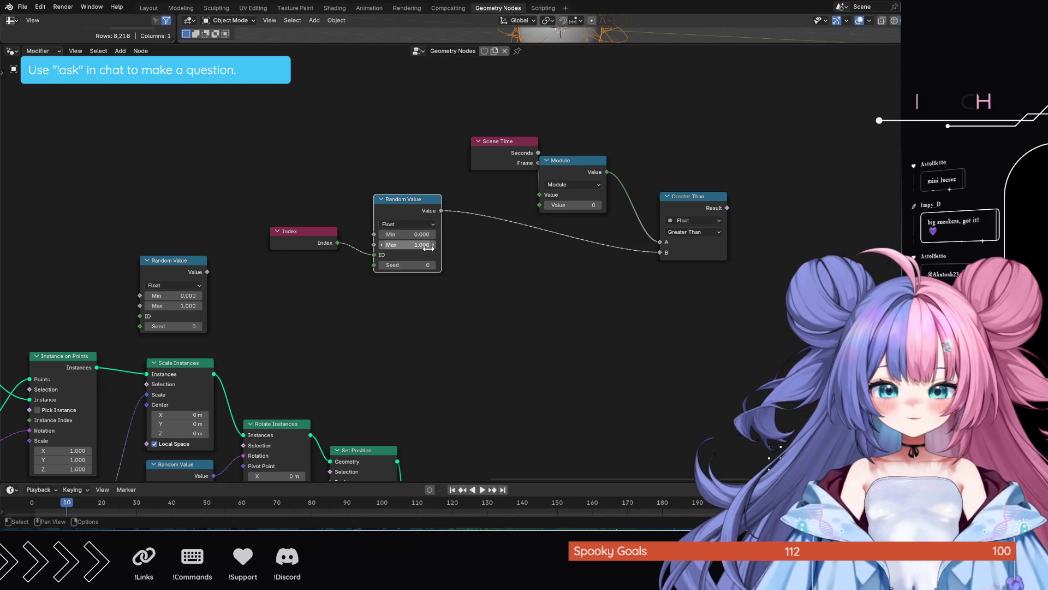
Step: Nudge the Scene Time node left so its Frame link into Modulo shows clearly
{"action": "left_click_drag", "start_coordinate": [519, 149], "coordinate": [499, 149]}
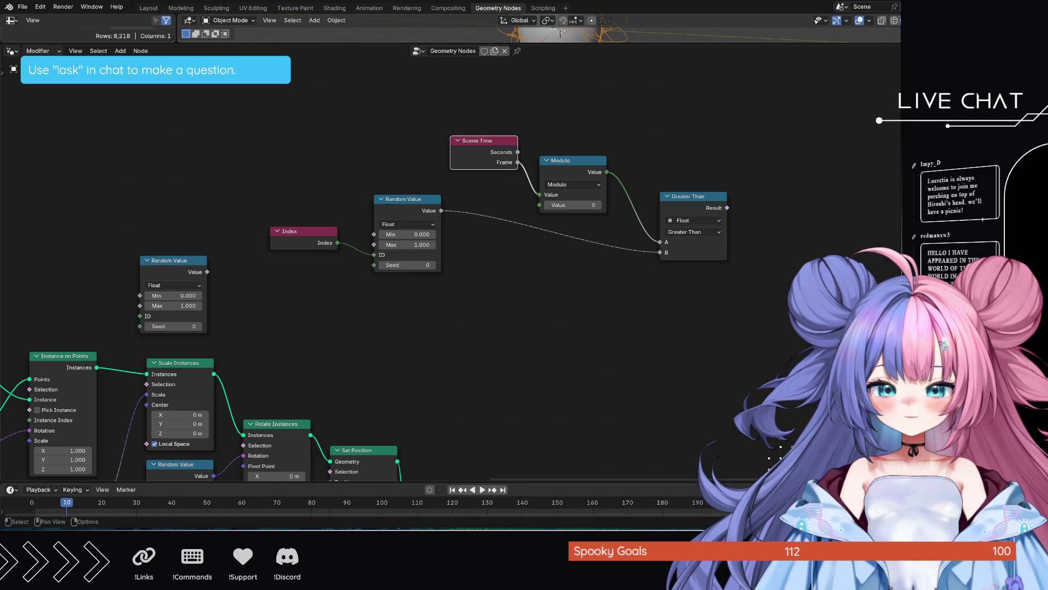
{"action": "type", "text": "100"}
Step: Set the Modulo node's second Value to 100 so frames wrap at 100
{"action": "key", "text": "Return"}
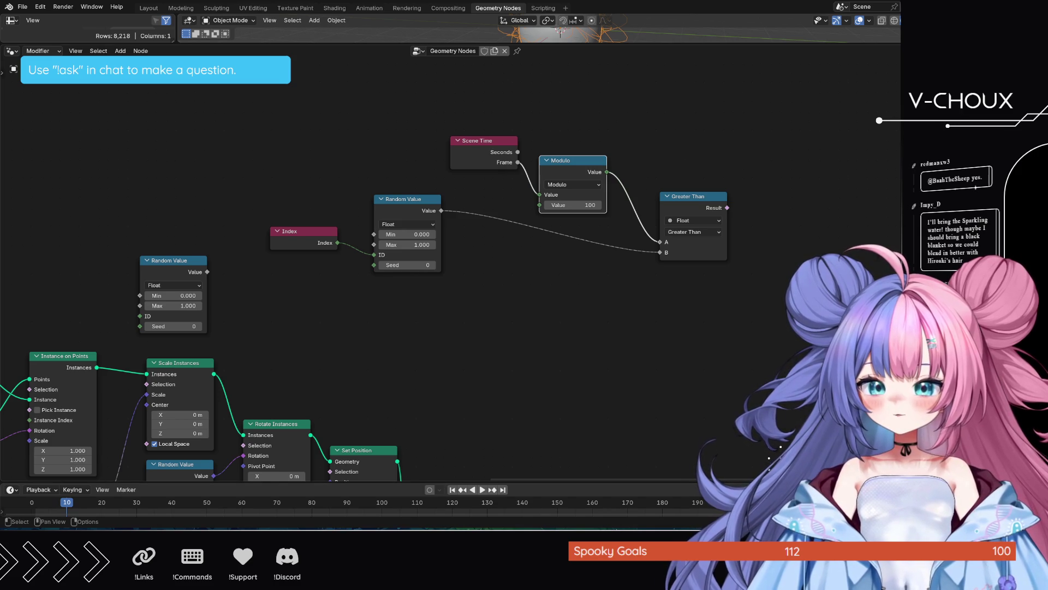
Step: Switch the Random Value node to Integer with Max 50
{"action": "left_click", "coordinate": [484, 293]}
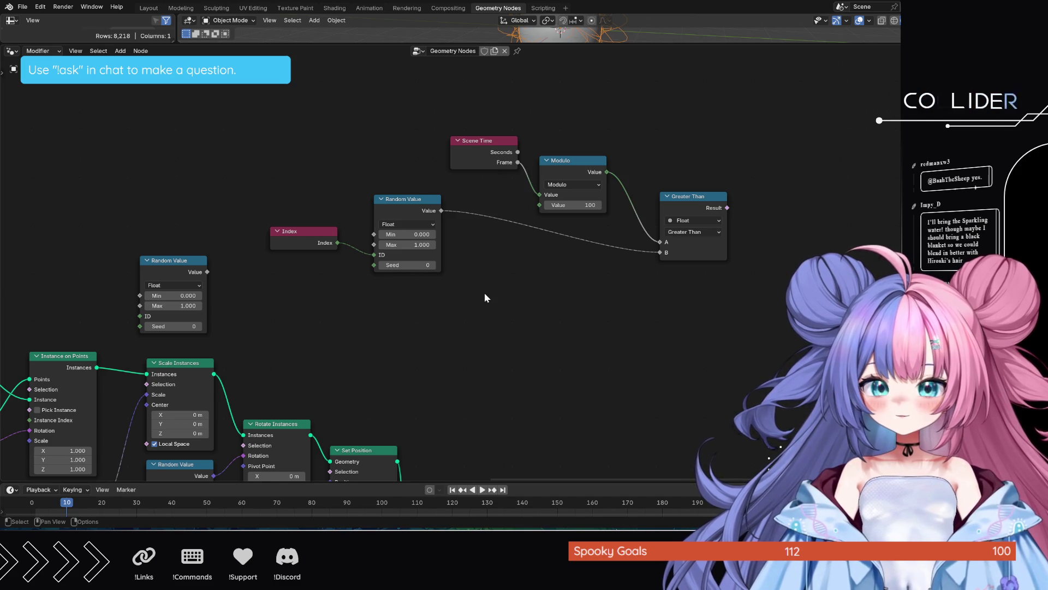
{"action": "left_click", "coordinate": [407, 225]}
{"action": "left_click", "coordinate": [403, 257]}
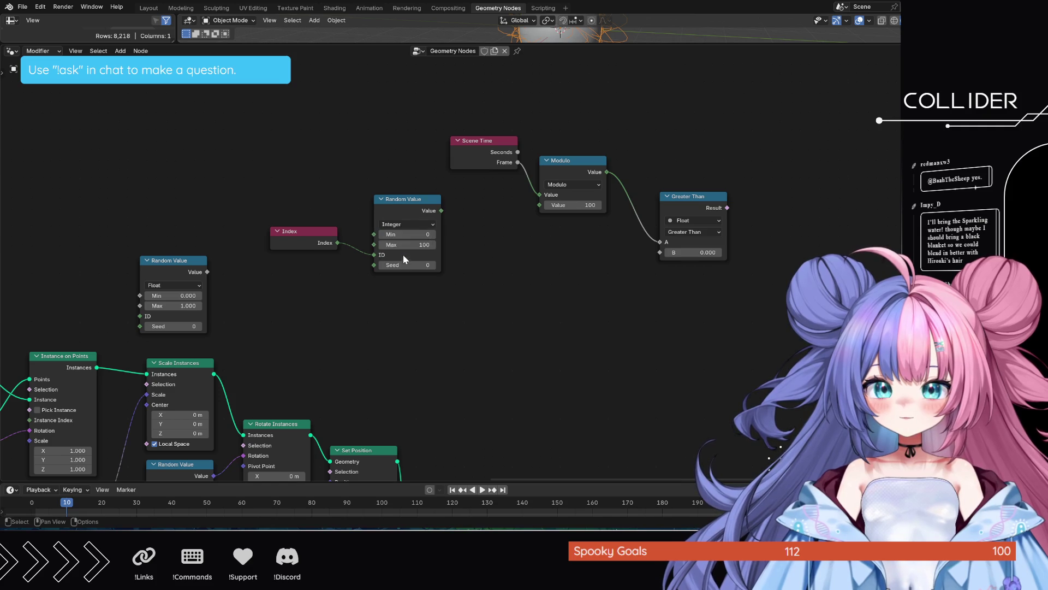
{"action": "double_click", "coordinate": [407, 244]}
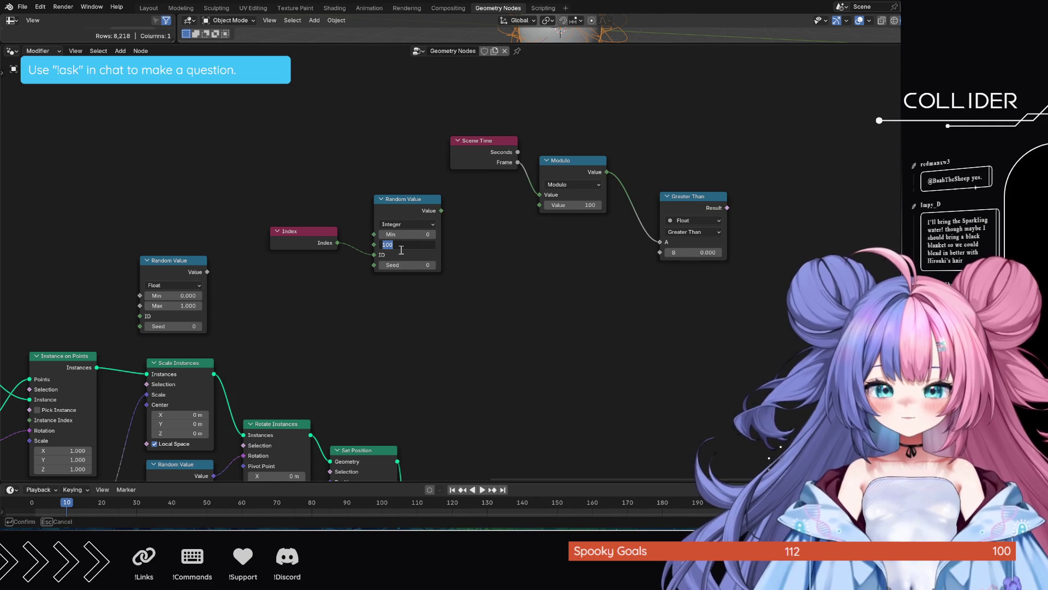
{"action": "type", "text": "50"}
{"action": "key", "text": "Return"}
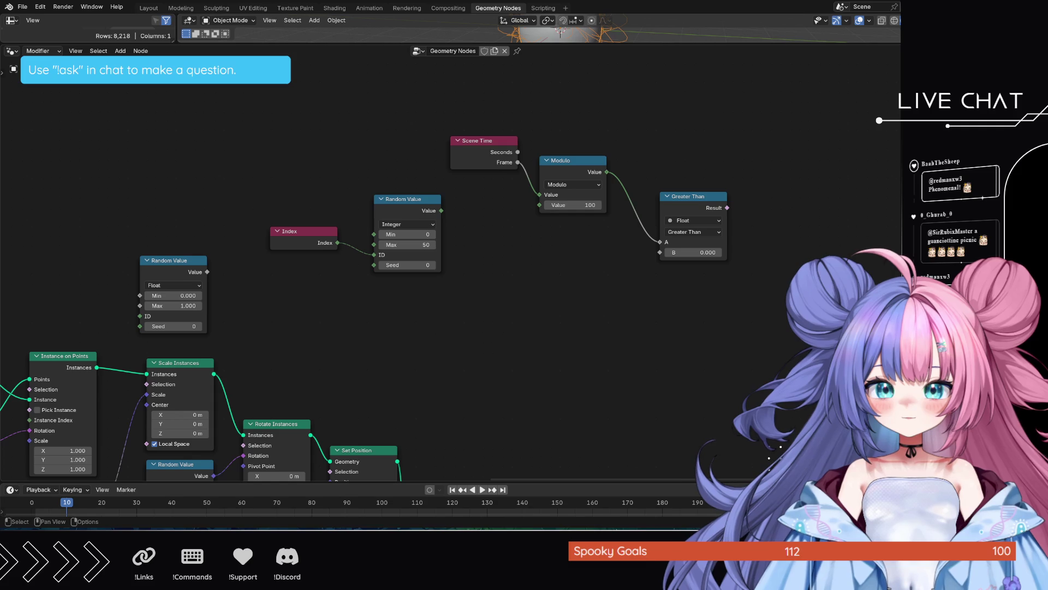
Step: Review the Greater Than node's operation and delete the node from the tree
{"action": "left_click_drag", "start_coordinate": [702, 197], "coordinate": [711, 168]}
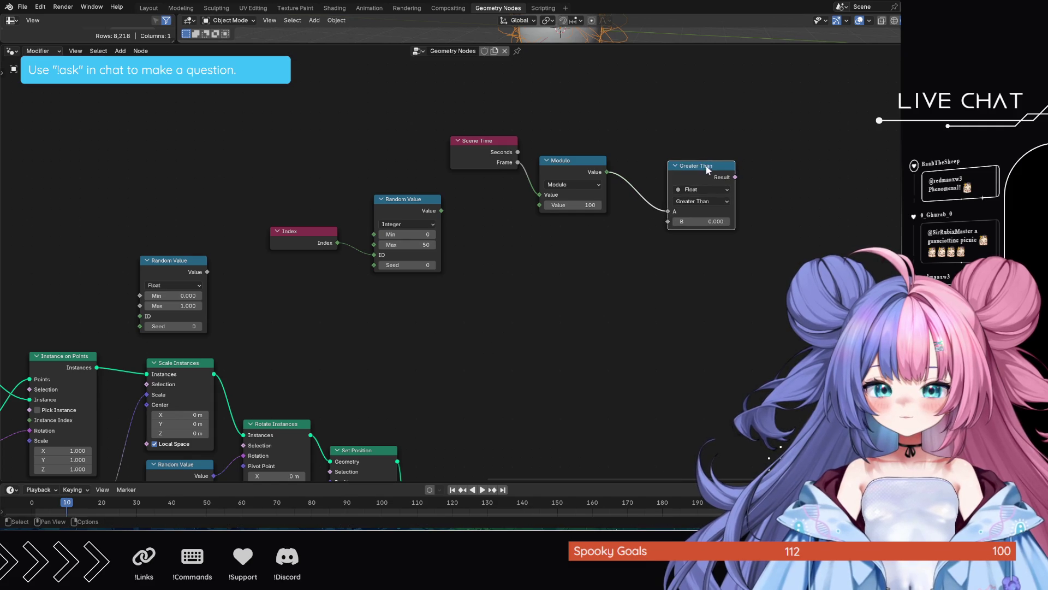
{"action": "left_click", "coordinate": [701, 202]}
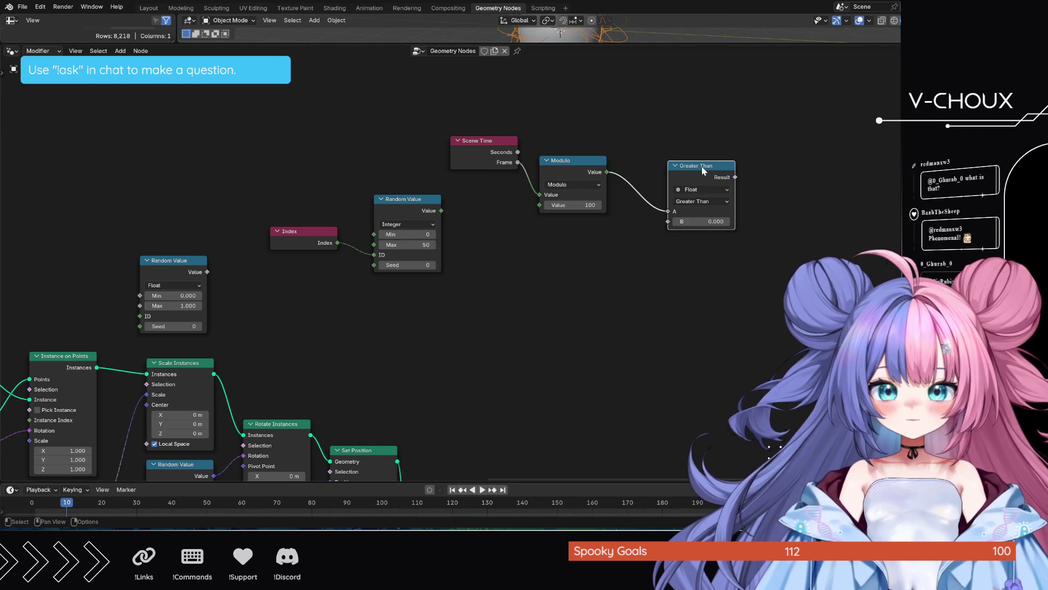
{"action": "key", "text": "x"}
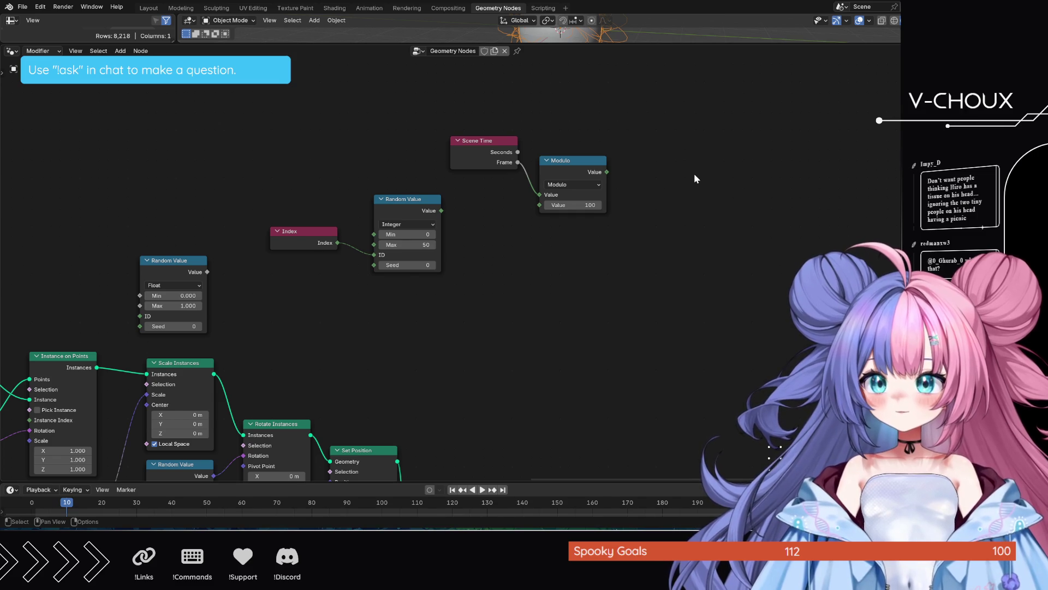
Step: Add a Math Subtract node taking Modulo's result minus the integer Random Value
{"action": "key", "text": "shift+a"}
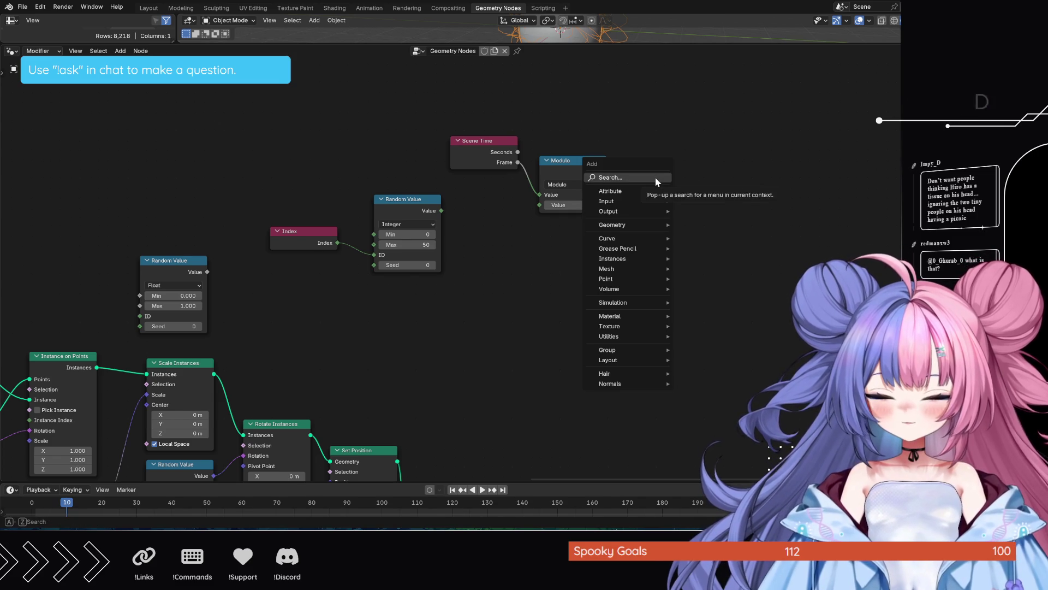
{"action": "type", "text": "subtra"}
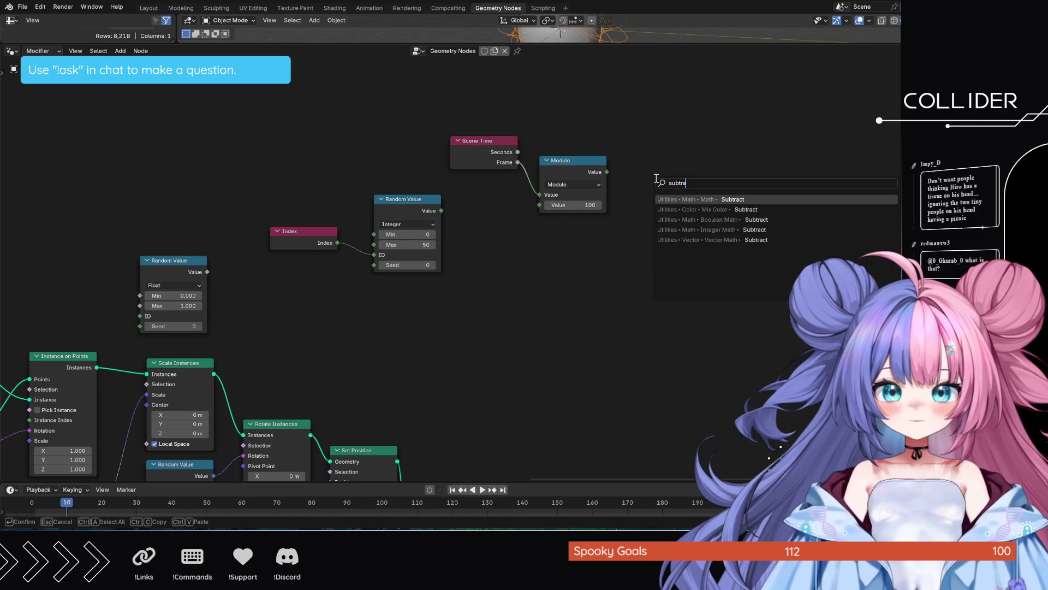
{"action": "key", "text": "Return"}
{"action": "left_click", "coordinate": [646, 166]}
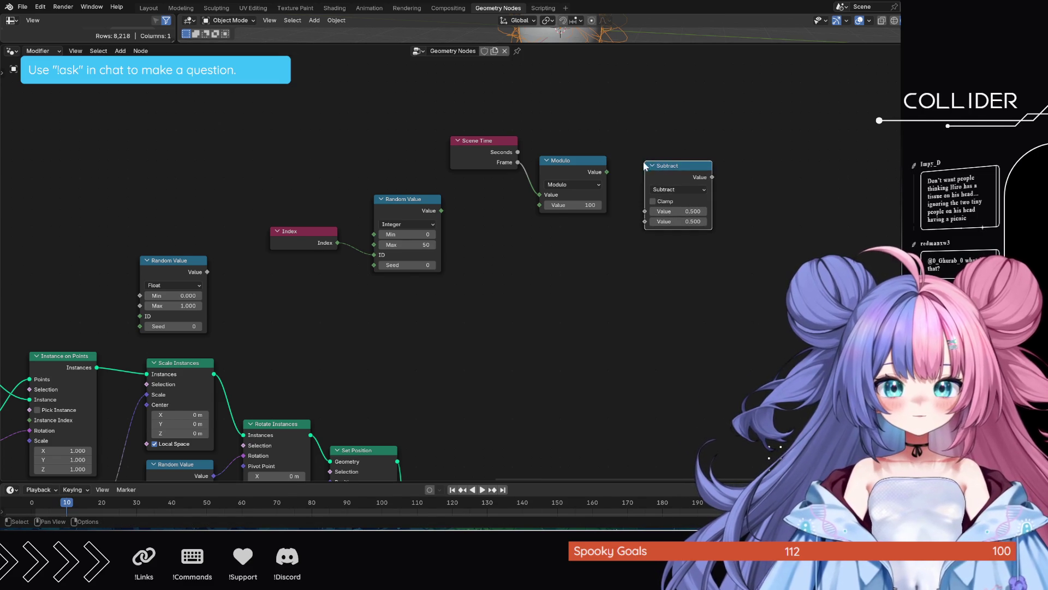
{"action": "left_click_drag", "start_coordinate": [608, 172], "coordinate": [617, 180]}
{"action": "left_click_drag", "start_coordinate": [642, 214], "coordinate": [647, 211]}
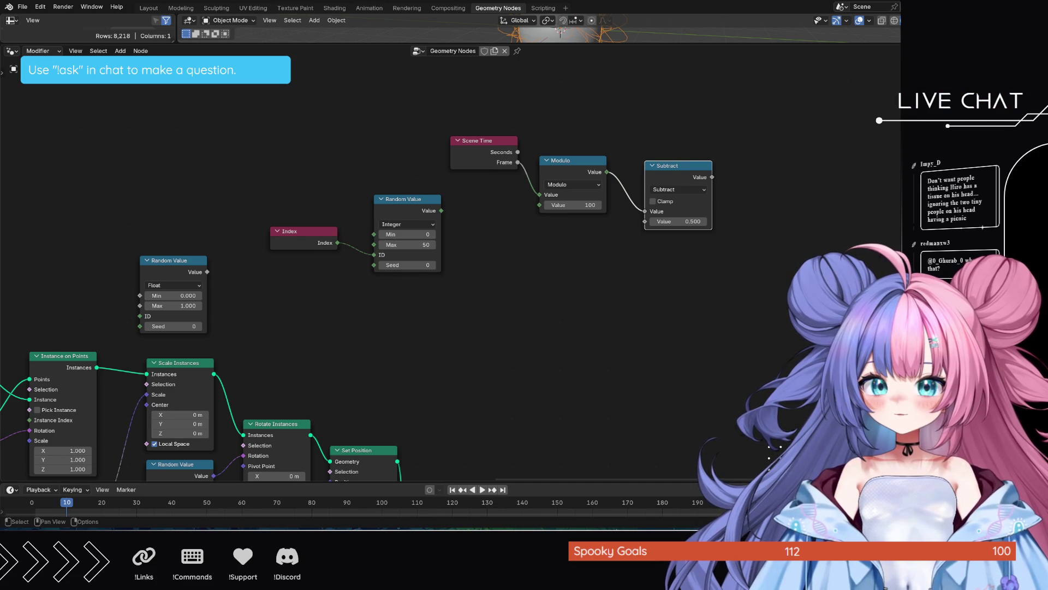
{"action": "left_click_drag", "start_coordinate": [441, 211], "coordinate": [646, 221]}
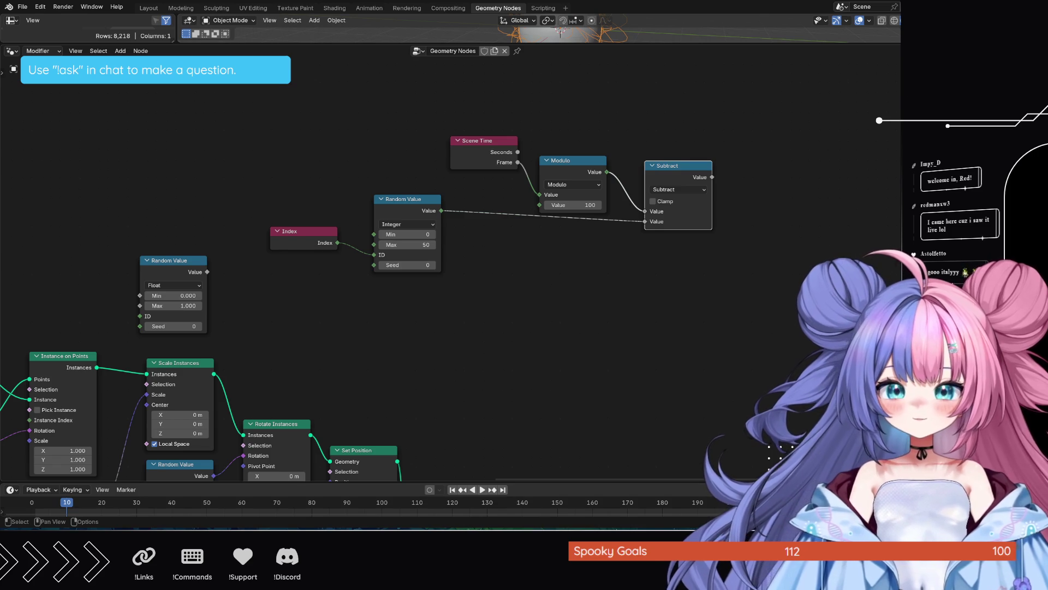
Step: Link Subtract's result into a new Map Range node and set its From Max to 30
{"action": "left_click_drag", "start_coordinate": [712, 177], "coordinate": [737, 180]}
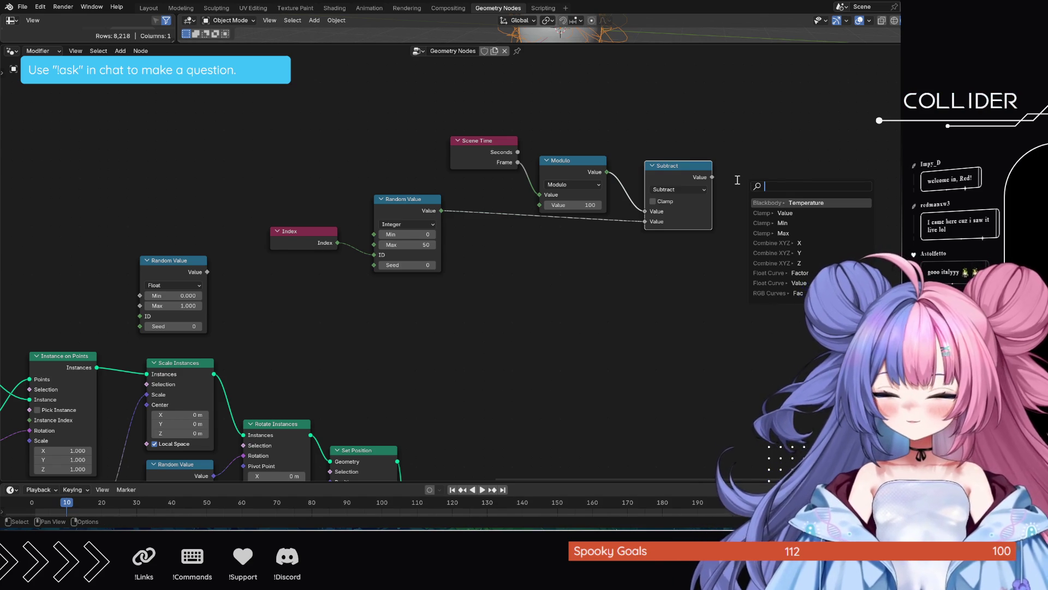
{"action": "type", "text": "map rang"}
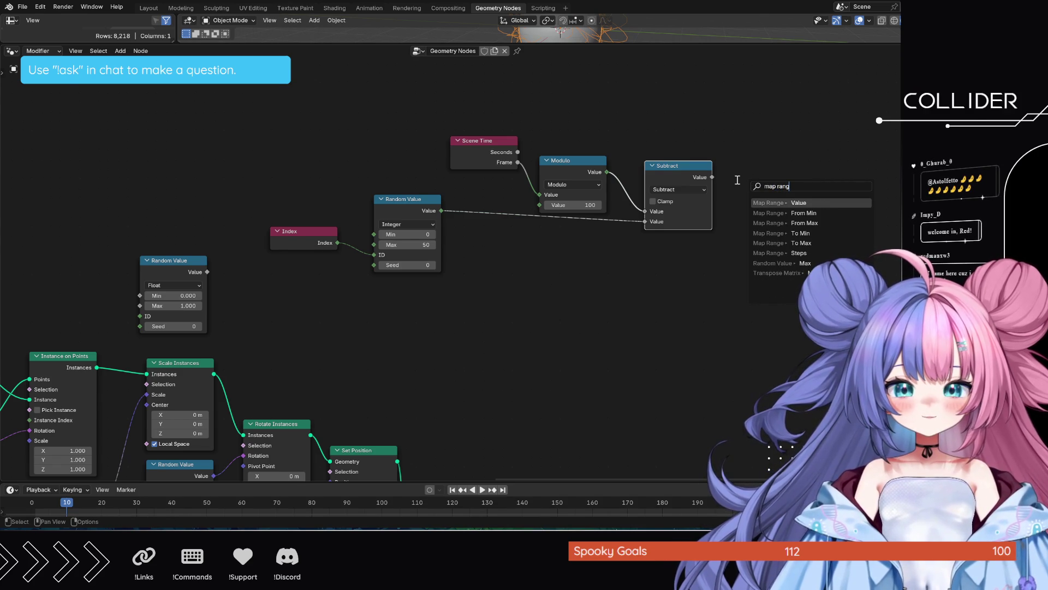
{"action": "key", "text": "Return"}
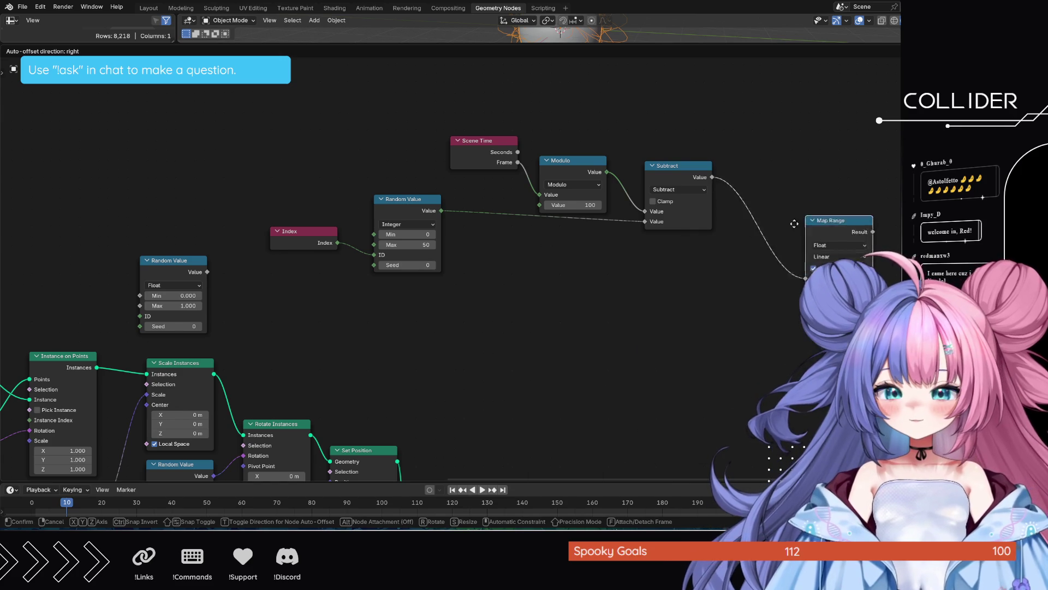
{"action": "left_click", "coordinate": [783, 184]}
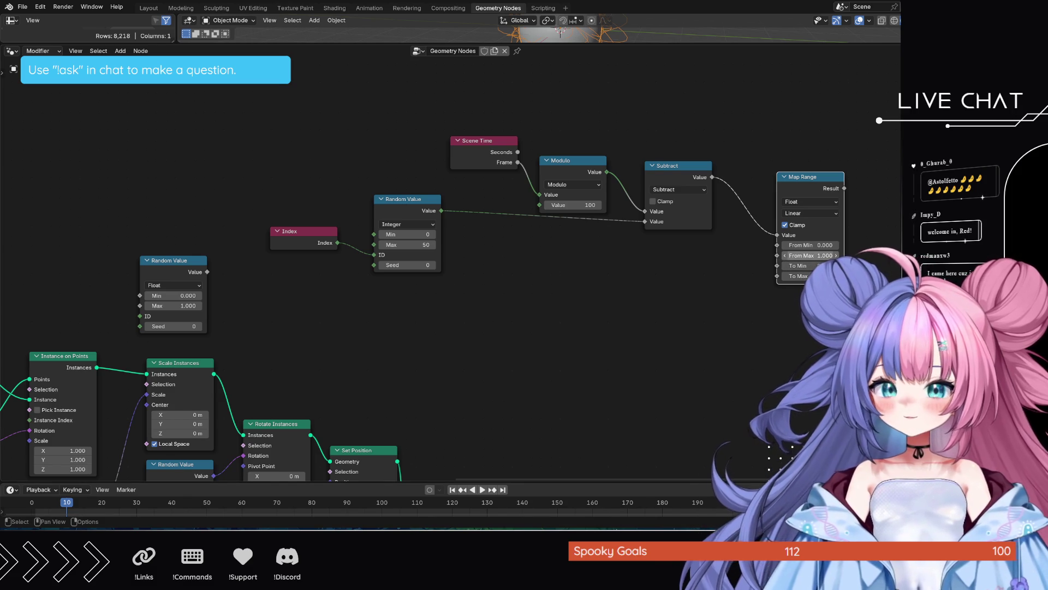
{"action": "double_click", "coordinate": [811, 254]}
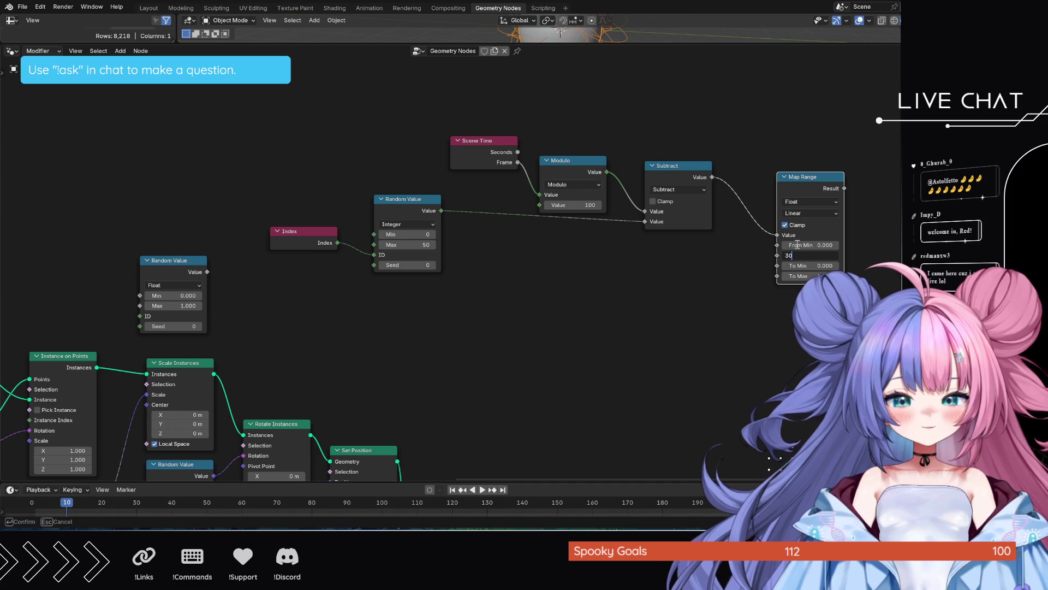
{"action": "type", "text": "30"}
{"action": "key", "text": "Return"}
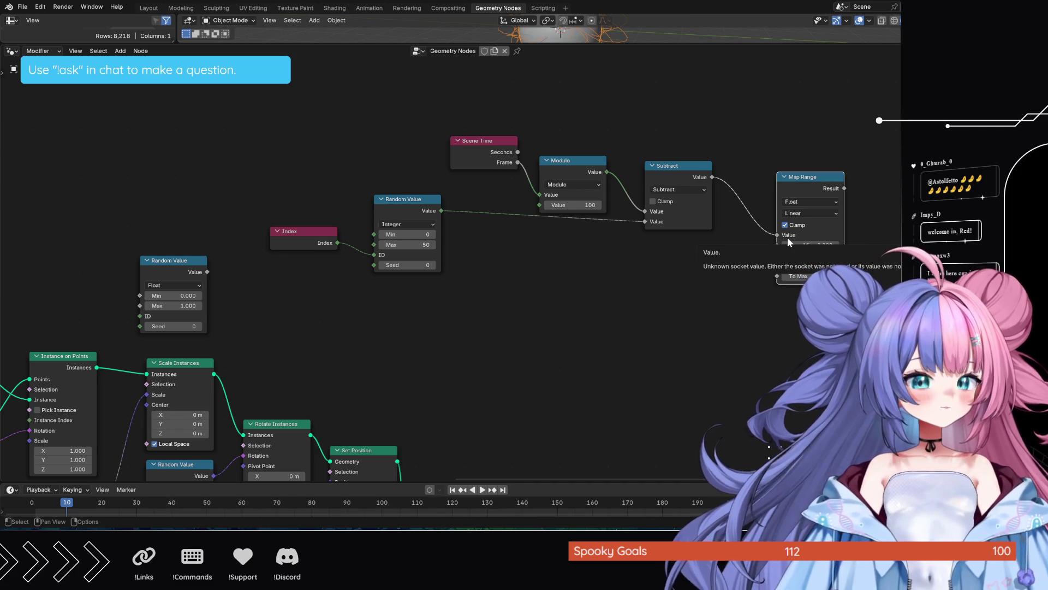
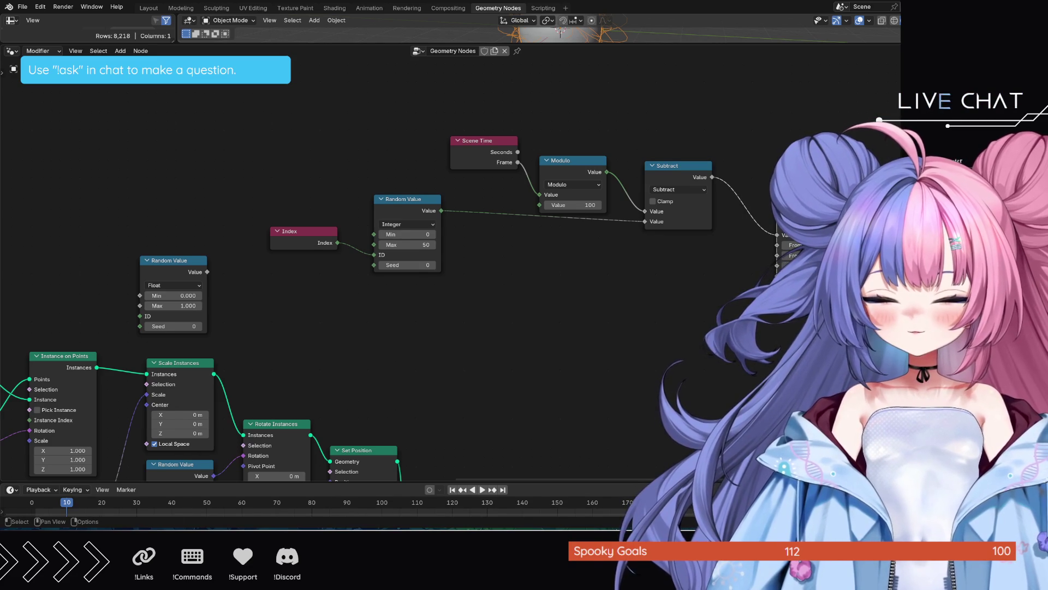
Step: Place the Map Range node directly beside the Subtract node after a cancelled grab
{"action": "key", "text": "g"}
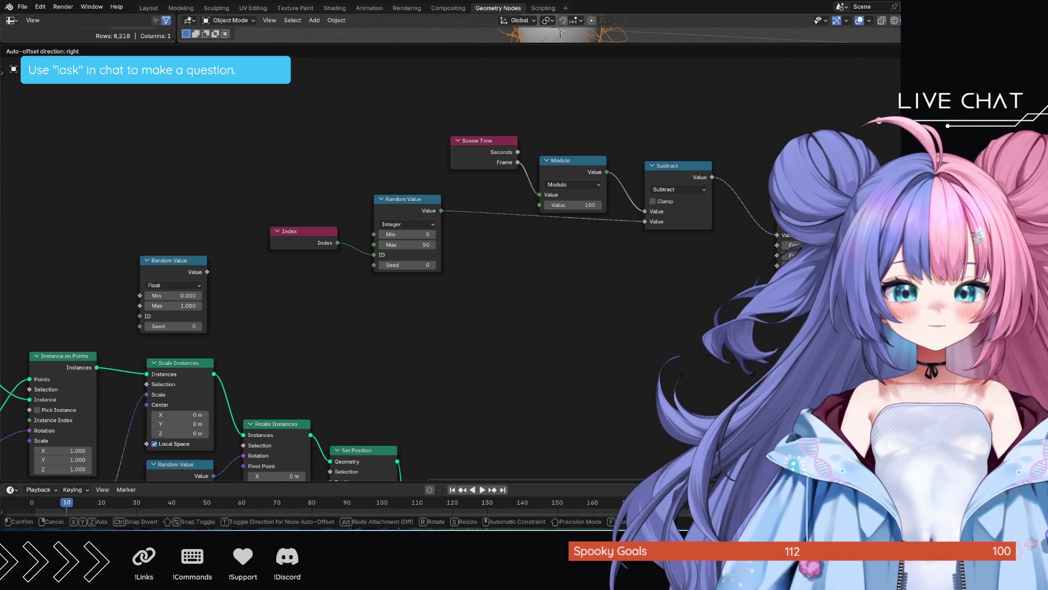
{"action": "key", "text": "Escape"}
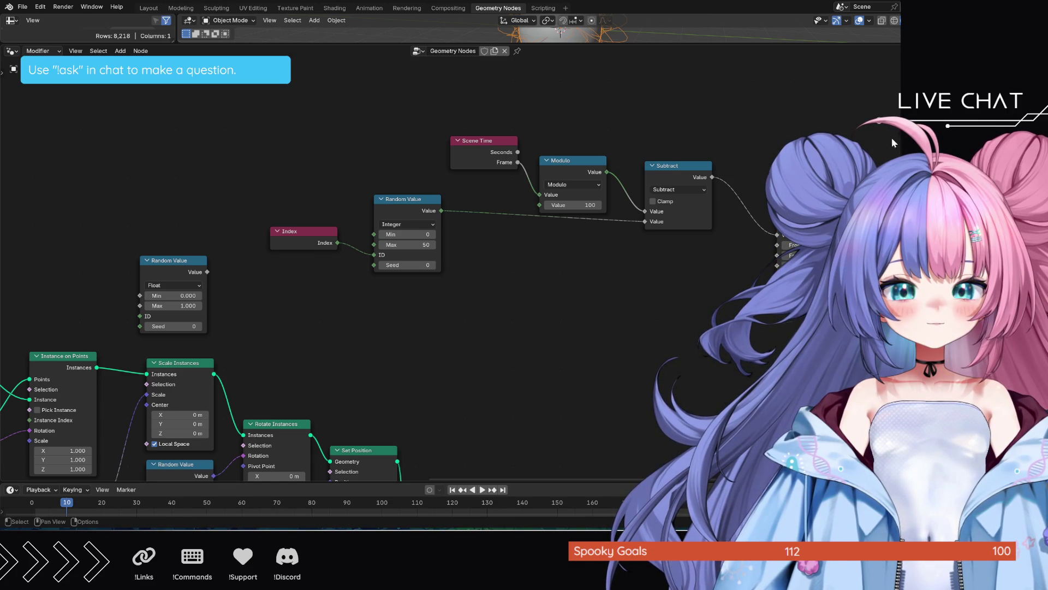
{"action": "left_click_drag", "start_coordinate": [819, 164], "coordinate": [762, 164]}
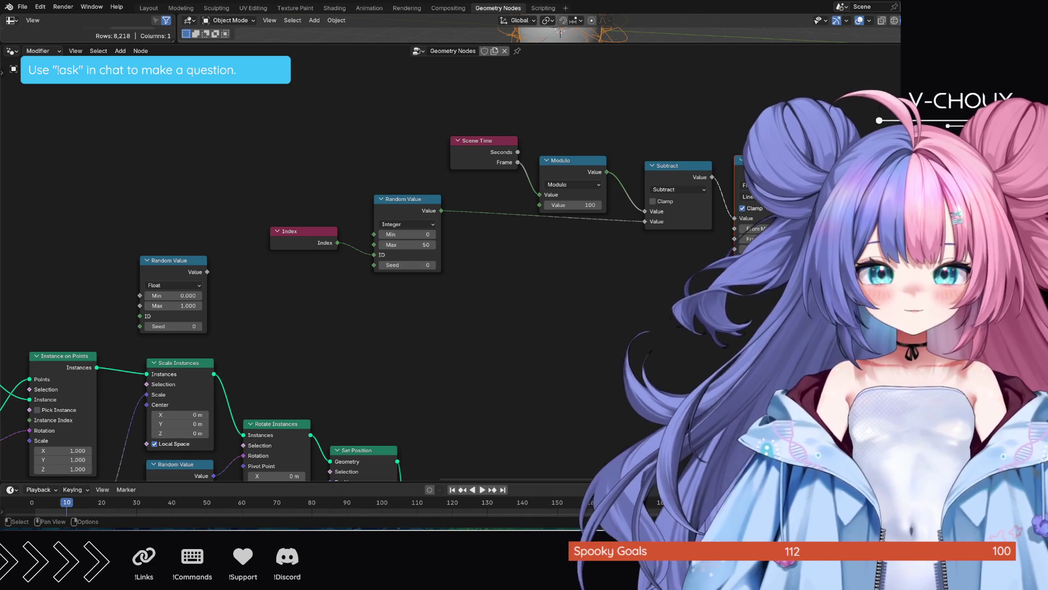
Step: Set the Multiply node's factor to 3
{"action": "mouse_move", "coordinate": [811, 325]}
{"action": "middle_mouse_down"}
{"action": "mouse_move", "coordinate": [679, 355]}
{"action": "mouse_move", "coordinate": [615, 335]}
{"action": "middle_mouse_up"}
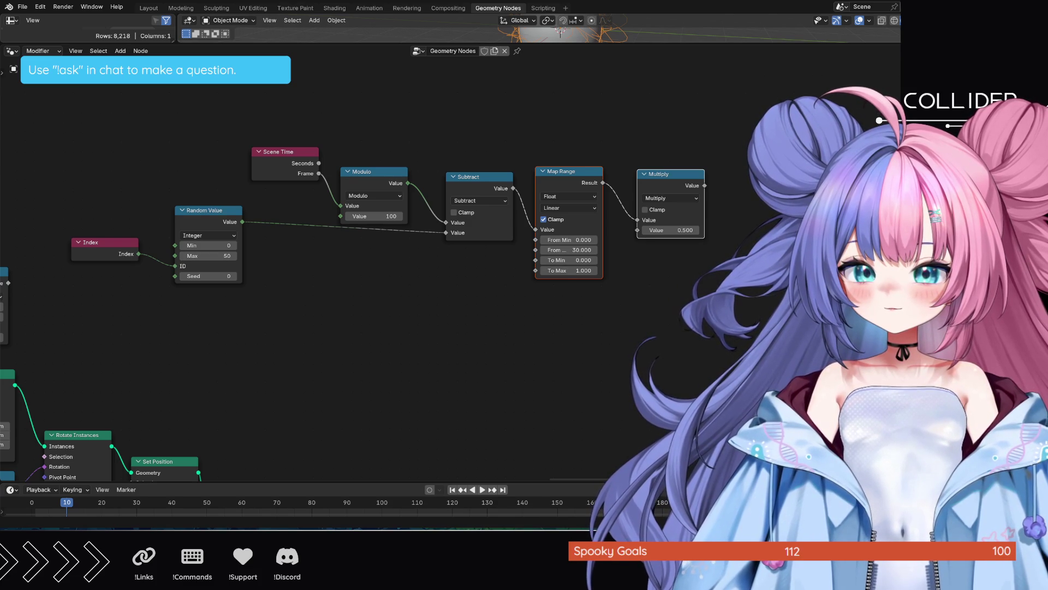
{"action": "left_click", "coordinate": [680, 230]}
{"action": "type", "text": "3"}
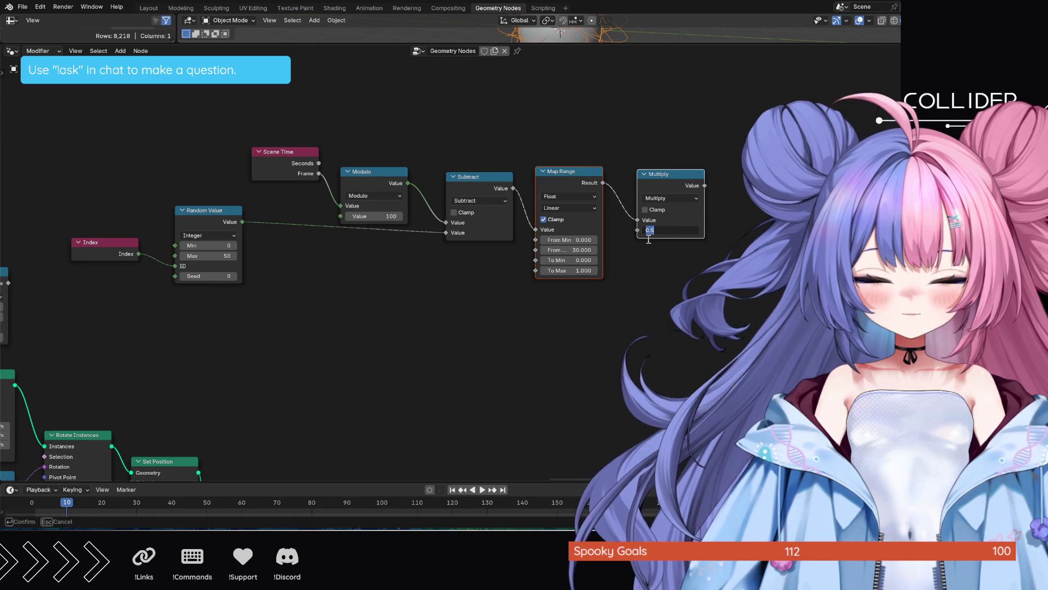
{"action": "key", "text": "Return"}
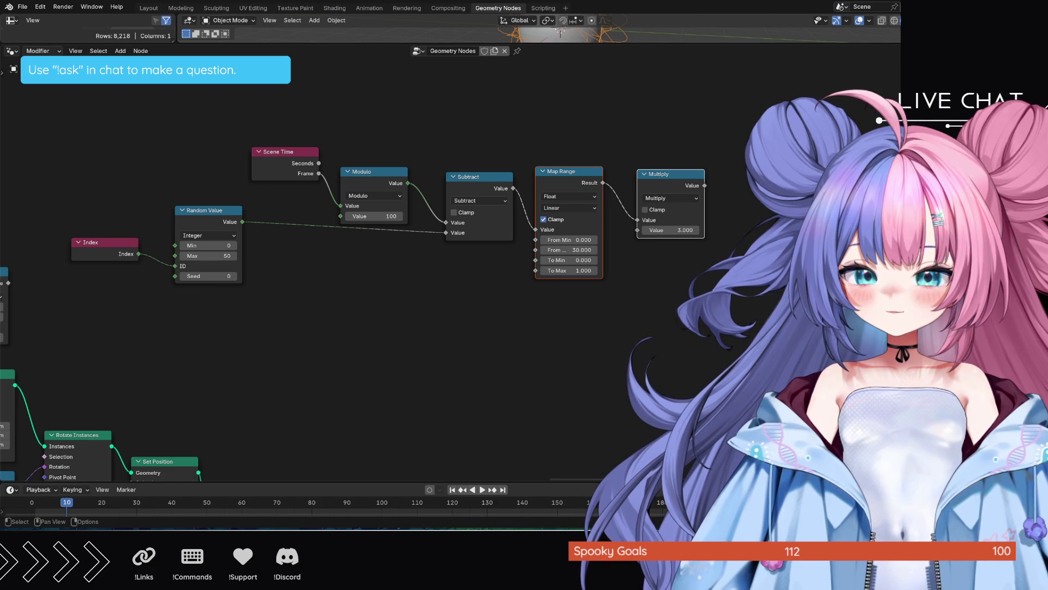
Step: Raise Set Position so it sits level with Rotate Instances in the instancing chain
{"action": "mouse_move", "coordinate": [524, 351]}
{"action": "middle_mouse_down"}
{"action": "mouse_move", "coordinate": [534, 286]}
{"action": "mouse_move", "coordinate": [518, 313]}
{"action": "middle_mouse_up"}
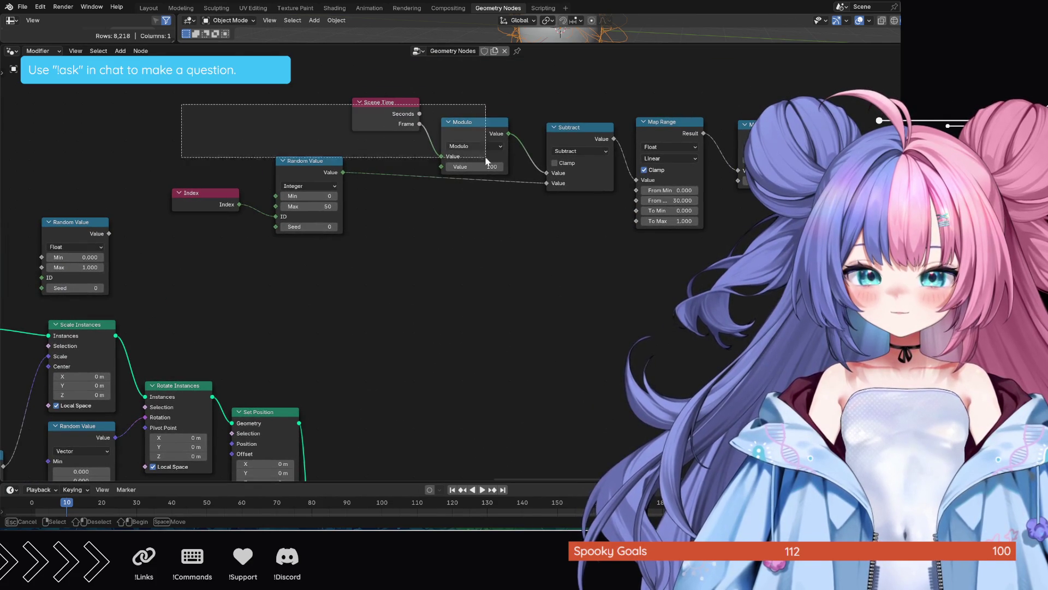
{"action": "left_click_drag", "start_coordinate": [183, 104], "coordinate": [777, 213]}
{"action": "mouse_move", "coordinate": [434, 336]}
{"action": "middle_mouse_down"}
{"action": "mouse_move", "coordinate": [444, 206]}
{"action": "mouse_move", "coordinate": [402, 222]}
{"action": "middle_mouse_up"}
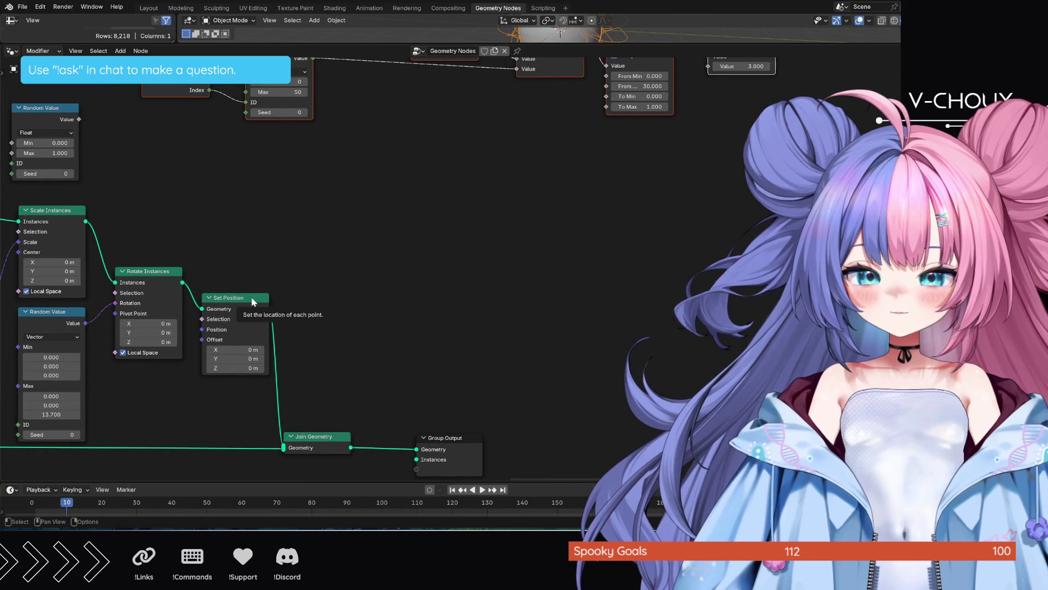
{"action": "left_click_drag", "start_coordinate": [250, 299], "coordinate": [330, 268]}
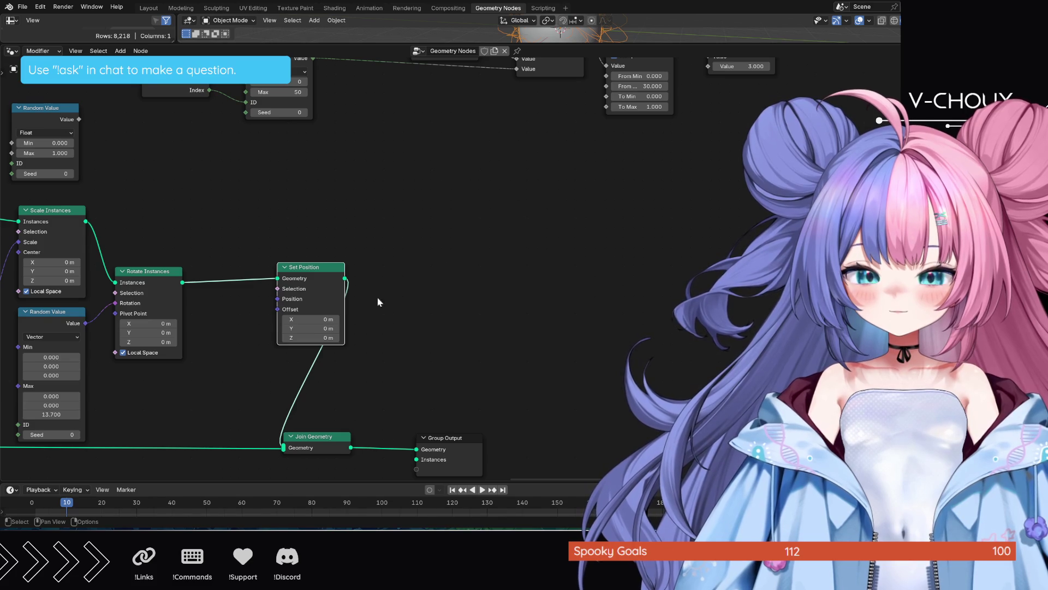
Step: Shift Join Geometry further right to leave room after Set Position
{"action": "left_click_drag", "start_coordinate": [317, 436], "coordinate": [596, 428]}
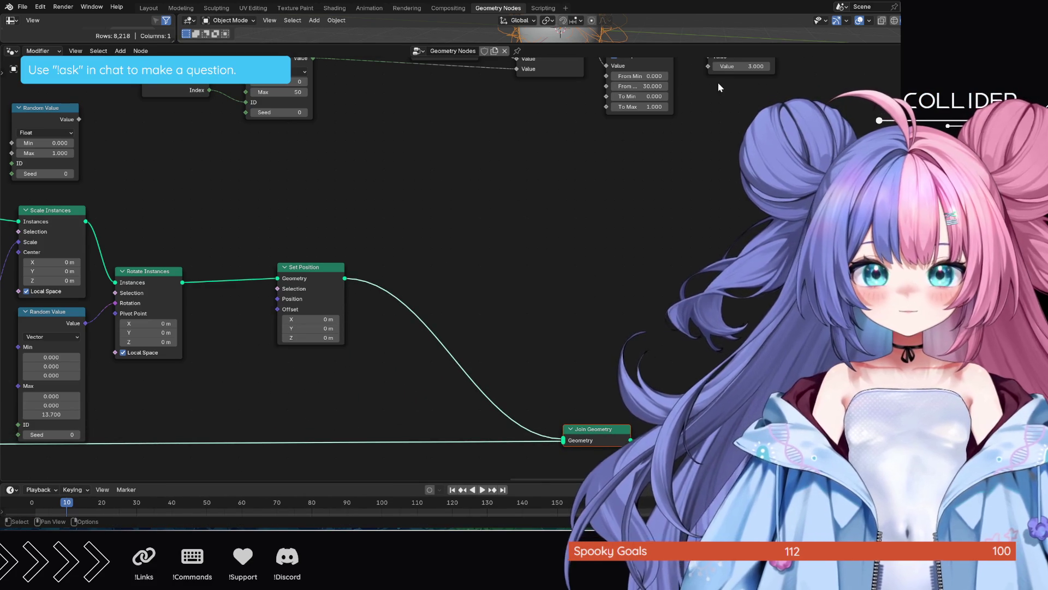
{"action": "middle_click_drag", "start_coordinate": [665, 138], "coordinate": [676, 189]}
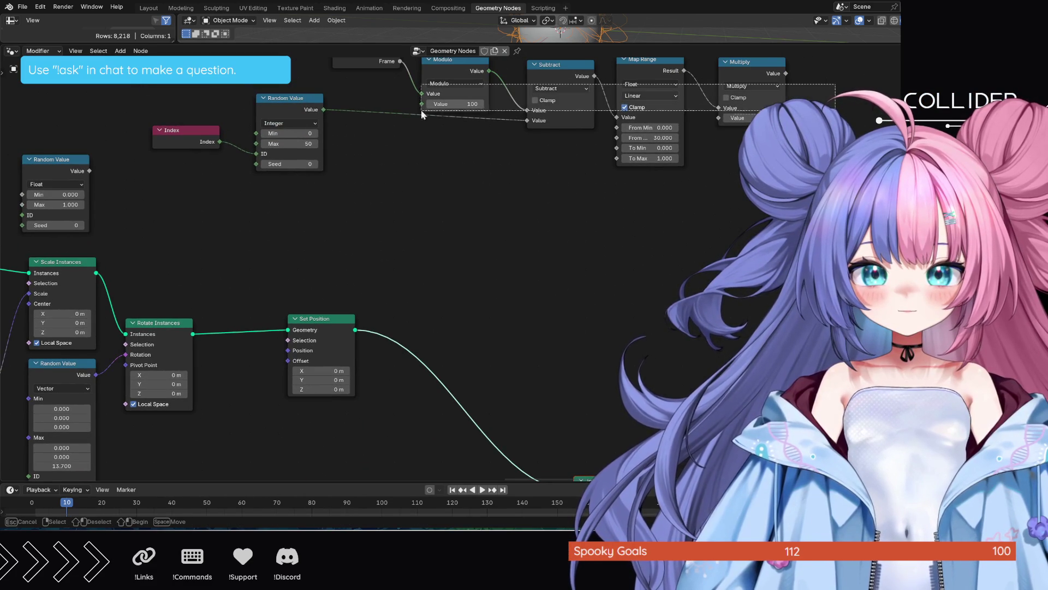
Step: Move the Subtract, Map Range and Multiply nodes down beneath the Set Position row
{"action": "left_click_drag", "start_coordinate": [840, 167], "coordinate": [225, 84]}
{"action": "right_click_drag", "start_coordinate": [171, 176], "coordinate": [263, 178], "text": "ctrl"}
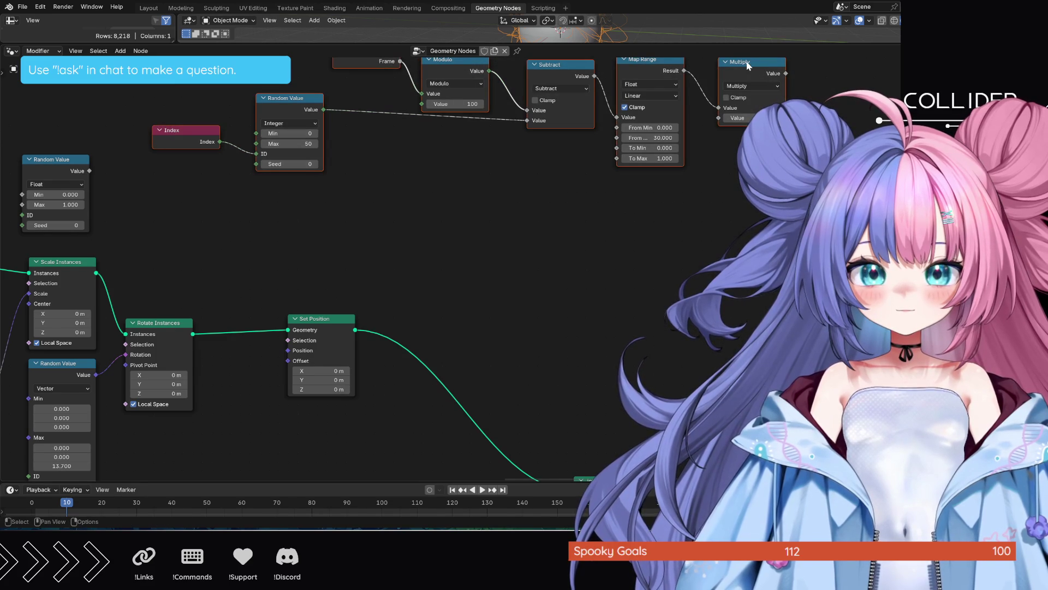
{"action": "key", "text": "g"}
{"action": "left_click", "coordinate": [282, 424]}
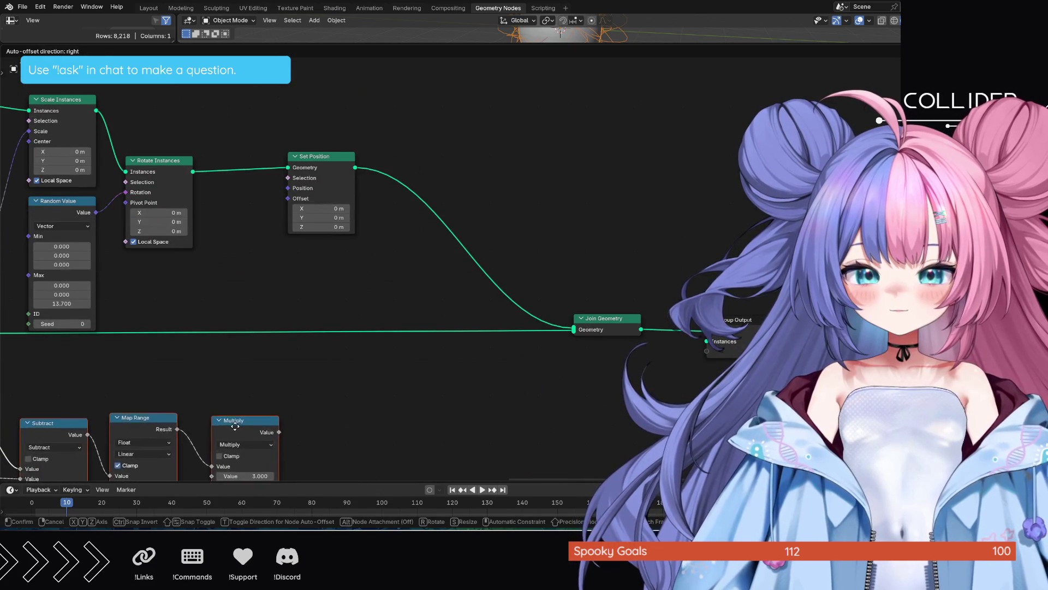
{"action": "mouse_move", "coordinate": [360, 458]}
{"action": "middle_mouse_down"}
{"action": "mouse_move", "coordinate": [415, 384]}
{"action": "mouse_move", "coordinate": [525, 375]}
{"action": "middle_mouse_up"}
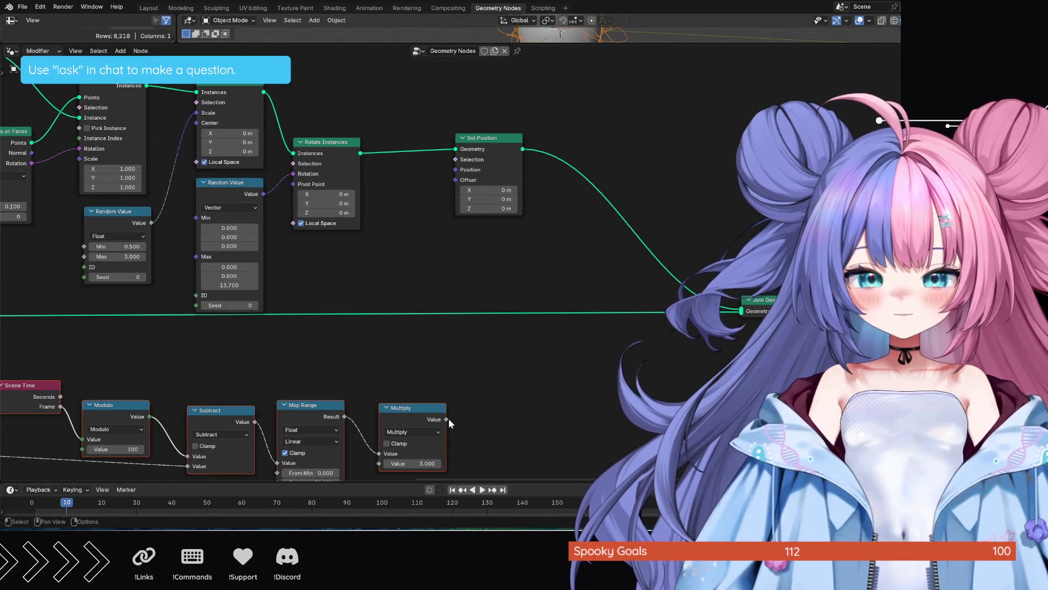
{"action": "mouse_move", "coordinate": [446, 419]}
{"action": "left_mouse_down"}
{"action": "mouse_move", "coordinate": [439, 211]}
{"action": "mouse_move", "coordinate": [474, 215]}
{"action": "left_mouse_up"}
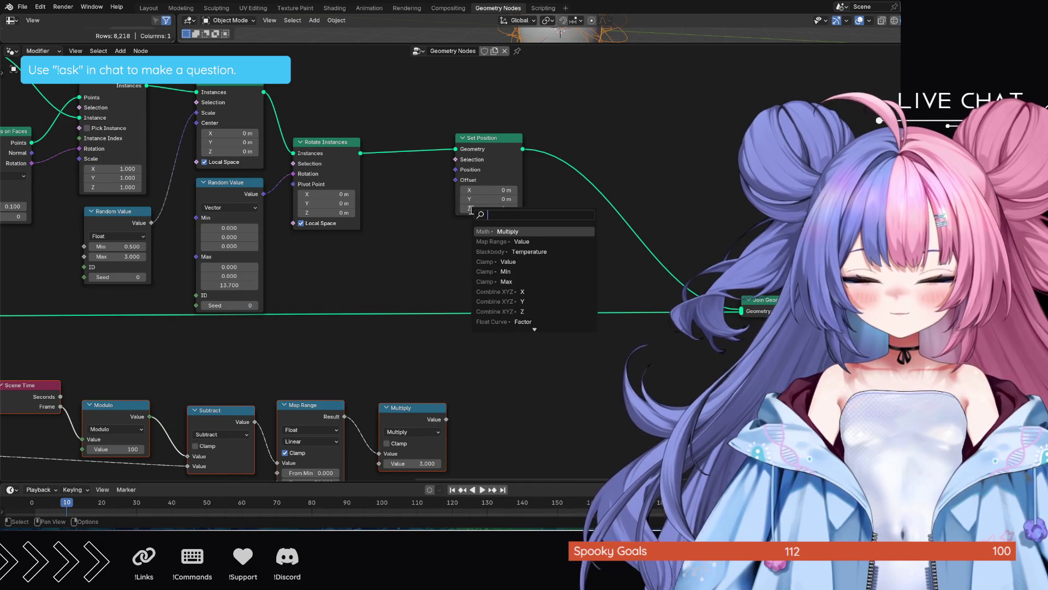
{"action": "key", "text": "Escape"}
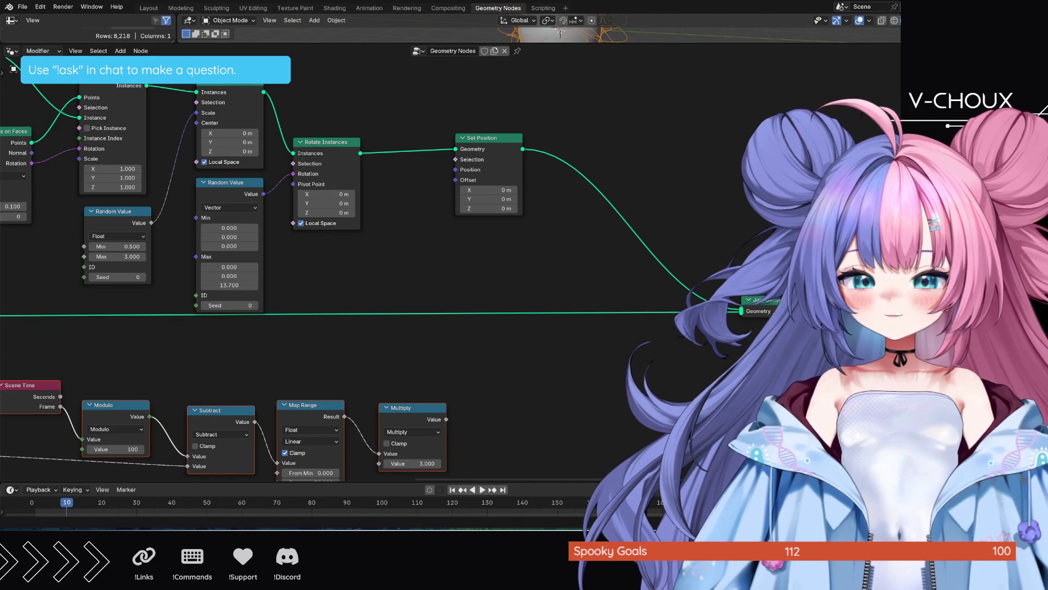
Step: Add a Combine XYZ node taking the Multiply result into its Z input
{"action": "left_click_drag", "start_coordinate": [447, 419], "coordinate": [490, 404]}
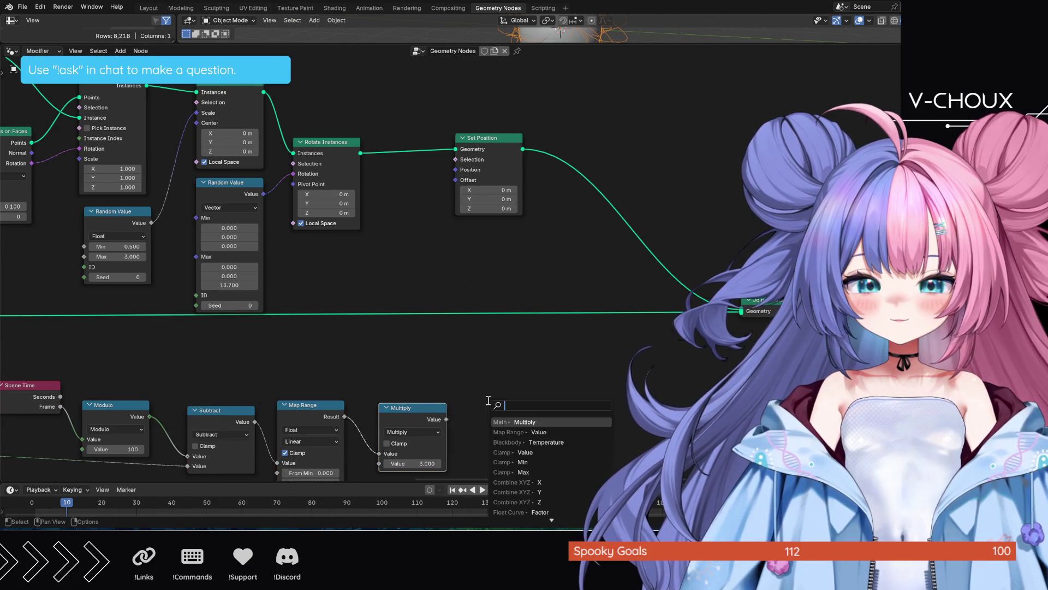
{"action": "type", "text": "combine"}
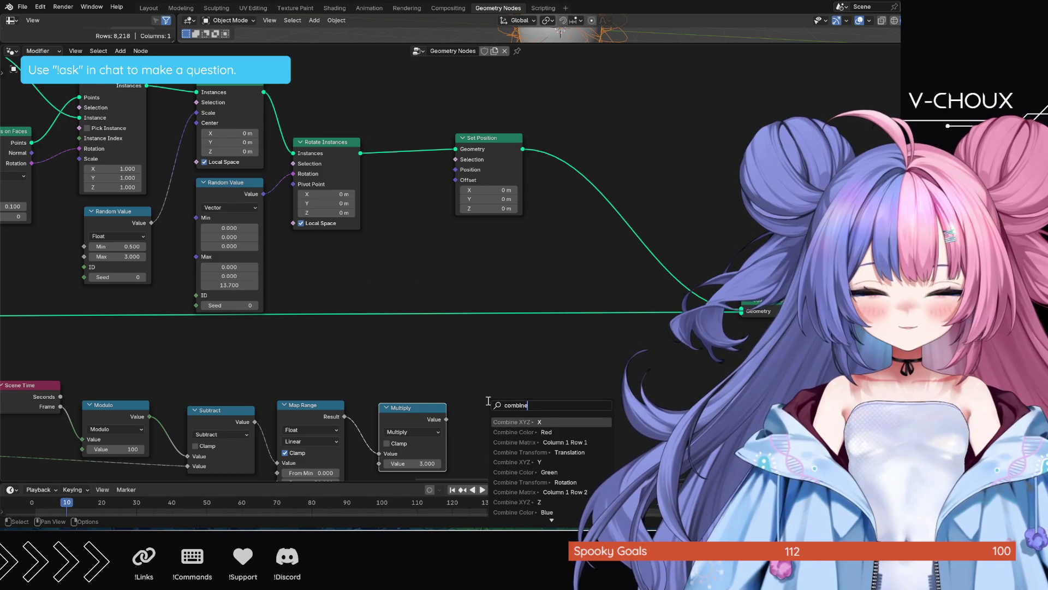
{"action": "key", "text": "Down"}
{"action": "key", "text": "Down"}
{"action": "key", "text": "Down"}
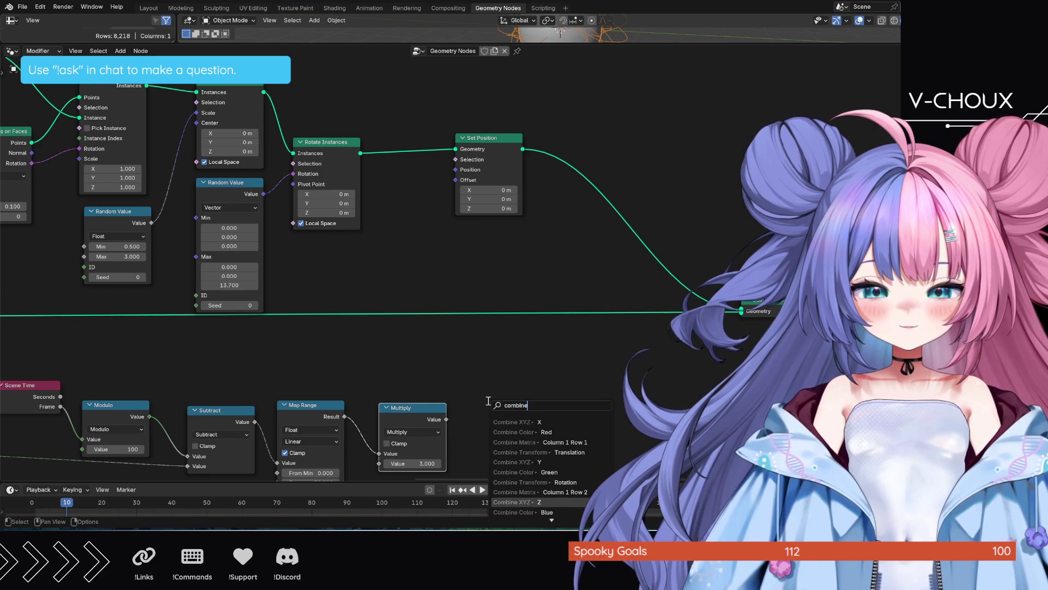
{"action": "key", "text": "Return"}
{"action": "left_click_drag", "start_coordinate": [487, 400], "coordinate": [474, 362]}
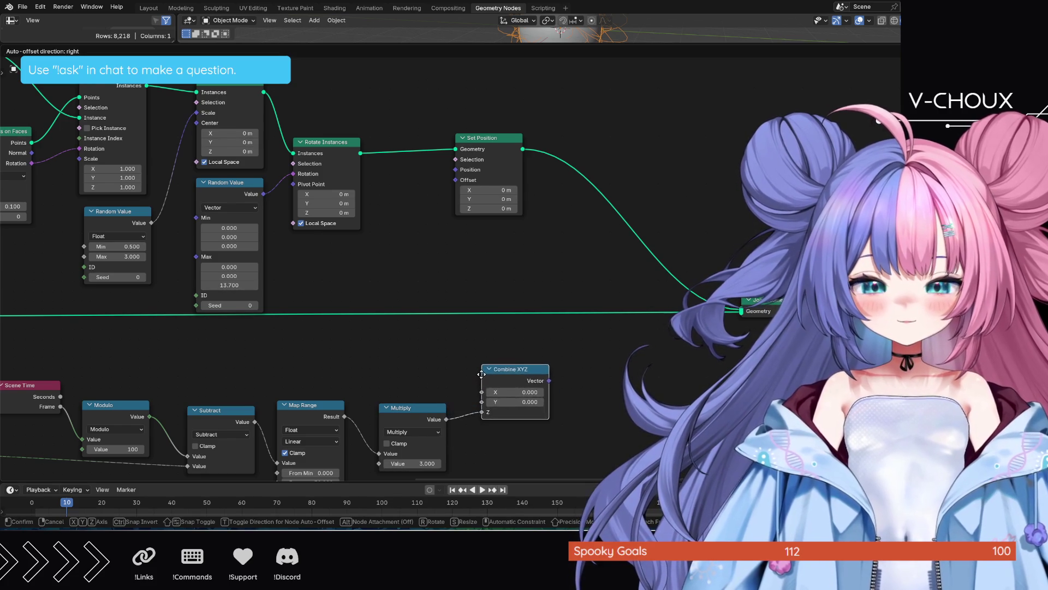
{"action": "left_click", "coordinate": [487, 358]}
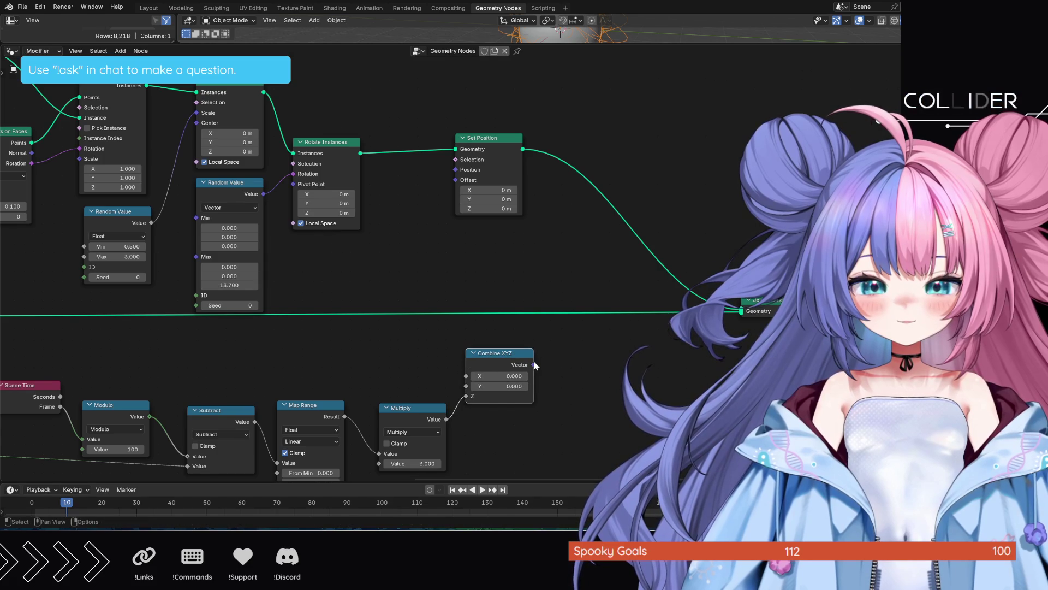
Step: Feed the Combine XYZ vector into Set Position's Offset input
{"action": "left_click_drag", "start_coordinate": [534, 365], "coordinate": [437, 223]}
{"action": "left_click_drag", "start_coordinate": [435, 180], "coordinate": [455, 180]}
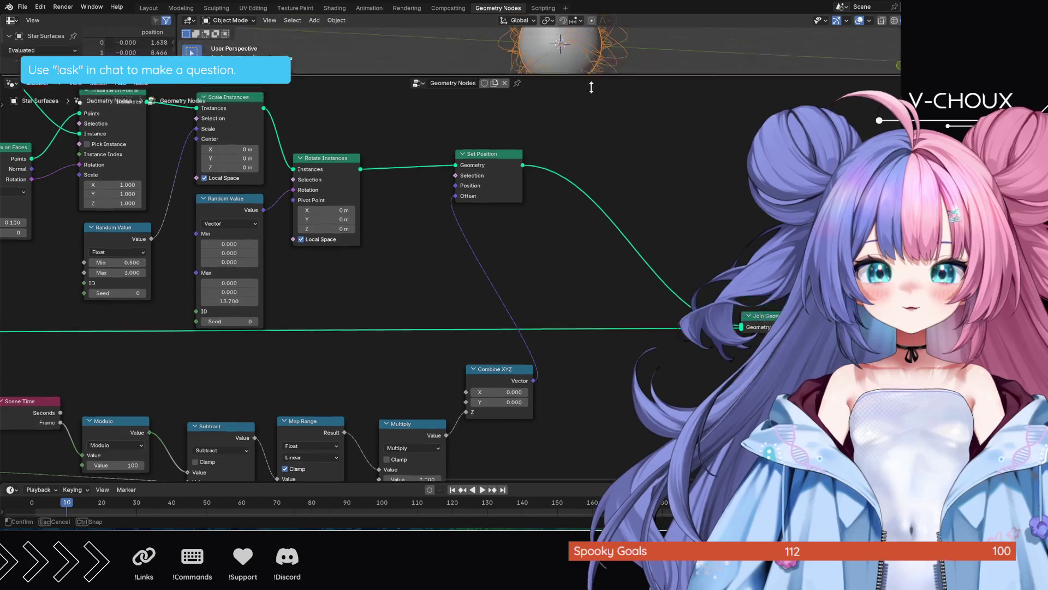
Step: Enlarge and orbit the 3D view to show the sphere ringed by the orange curve instances
{"action": "left_click_drag", "start_coordinate": [593, 46], "coordinate": [593, 319]}
{"action": "mouse_move", "coordinate": [604, 252]}
{"action": "middle_mouse_down"}
{"action": "mouse_move", "coordinate": [719, 189]}
{"action": "mouse_move", "coordinate": [738, 226]}
{"action": "middle_mouse_up"}
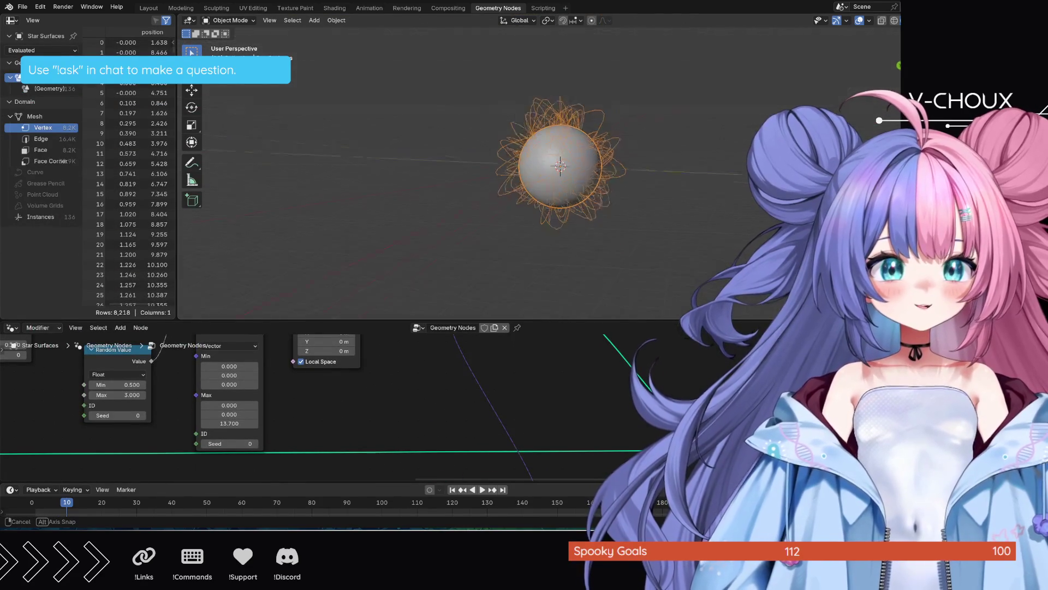
{"action": "scroll", "coordinate": [714, 194], "scroll_direction": "up", "scroll_amount": 4}
{"action": "scroll", "coordinate": [715, 193], "scroll_direction": "down", "scroll_amount": 3}
{"action": "mouse_move", "coordinate": [714, 189]}
{"action": "middle_mouse_down"}
{"action": "mouse_move", "coordinate": [738, 230]}
{"action": "mouse_move", "coordinate": [708, 231]}
{"action": "mouse_move", "coordinate": [645, 149]}
{"action": "mouse_move", "coordinate": [655, 163]}
{"action": "mouse_move", "coordinate": [815, 35]}
{"action": "mouse_move", "coordinate": [819, 79]}
{"action": "mouse_move", "coordinate": [779, 60]}
{"action": "mouse_move", "coordinate": [585, 26]}
{"action": "mouse_move", "coordinate": [610, 49]}
{"action": "mouse_move", "coordinate": [639, 115]}
{"action": "mouse_move", "coordinate": [648, 182]}
{"action": "mouse_move", "coordinate": [679, 216]}
{"action": "mouse_move", "coordinate": [709, 212]}
{"action": "middle_mouse_up"}
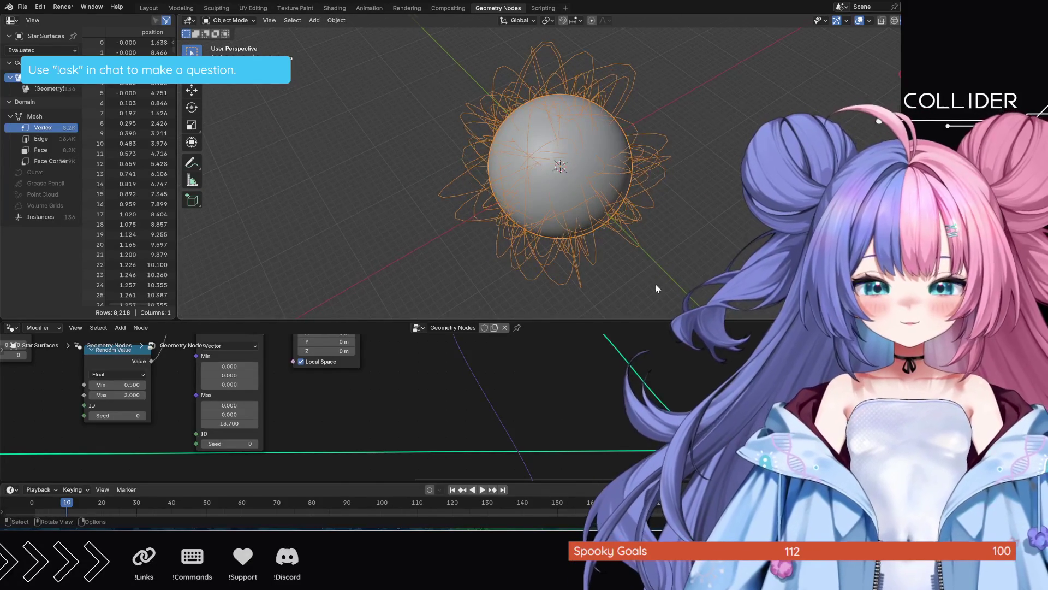
{"action": "mouse_move", "coordinate": [649, 315]}
{"action": "left_mouse_down"}
{"action": "mouse_move", "coordinate": [647, 164]}
{"action": "mouse_move", "coordinate": [629, 49]}
{"action": "left_mouse_up"}
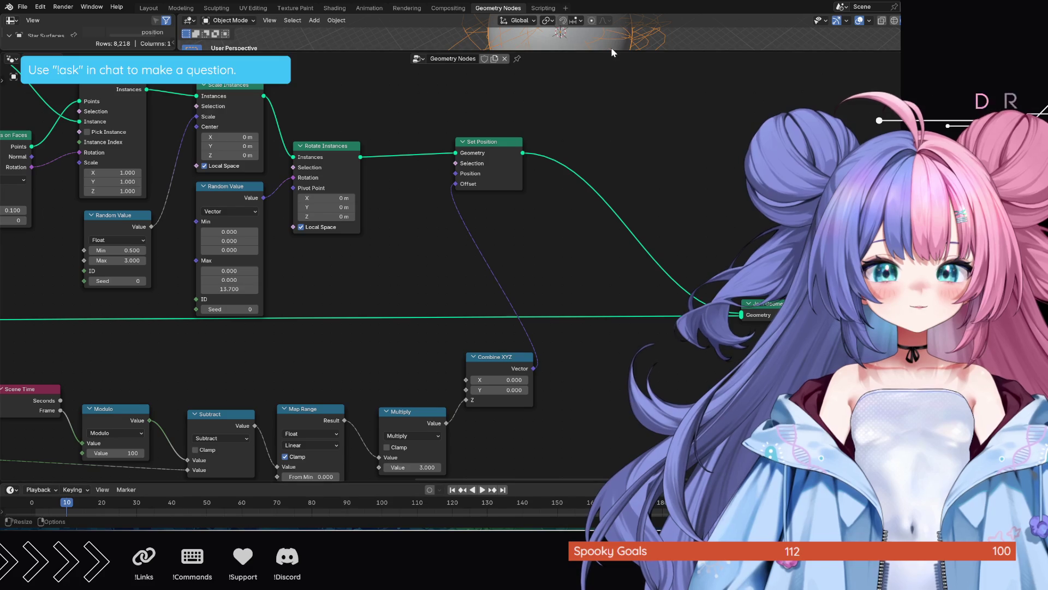
{"action": "mouse_move", "coordinate": [623, 53]}
{"action": "left_mouse_down"}
{"action": "mouse_move", "coordinate": [625, 302]}
{"action": "mouse_move", "coordinate": [633, 274]}
{"action": "left_mouse_up"}
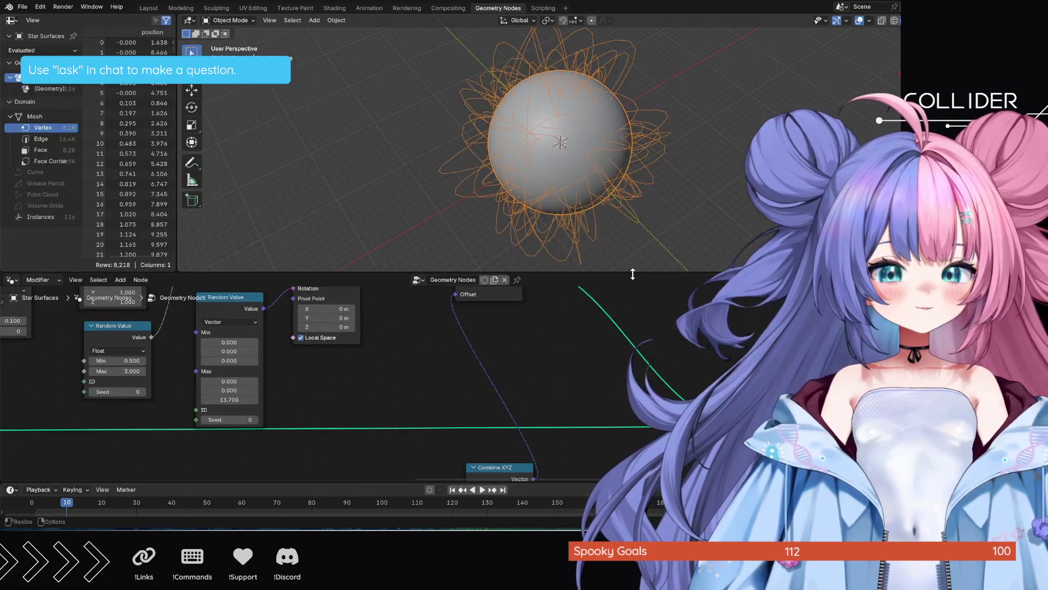